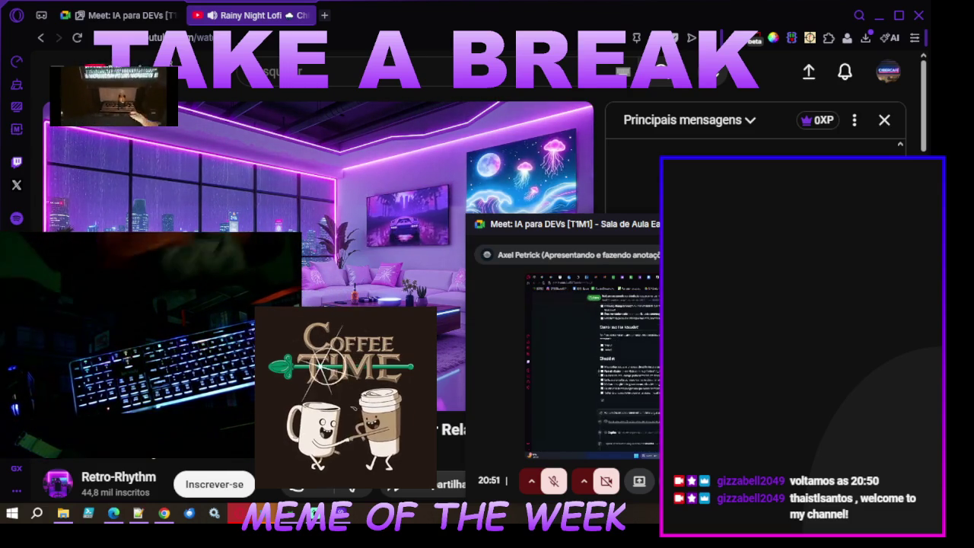
- Close the meeting and lofi music tabs, open a fresh tab, and rejoin the IA para DEVs meeting
{"action": "left_click", "coordinate": [175, 16]}
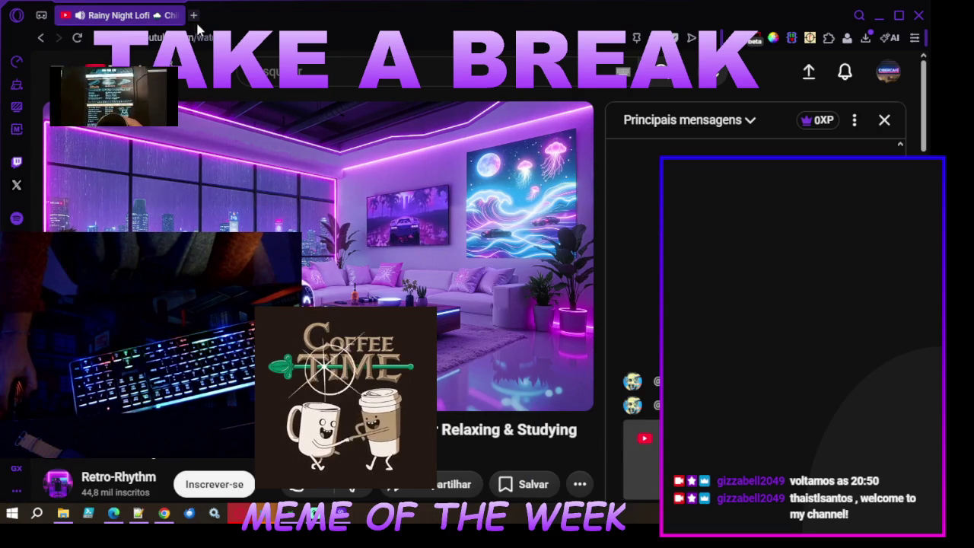
{"action": "left_click", "coordinate": [194, 17]}
{"action": "left_click", "coordinate": [173, 15]}
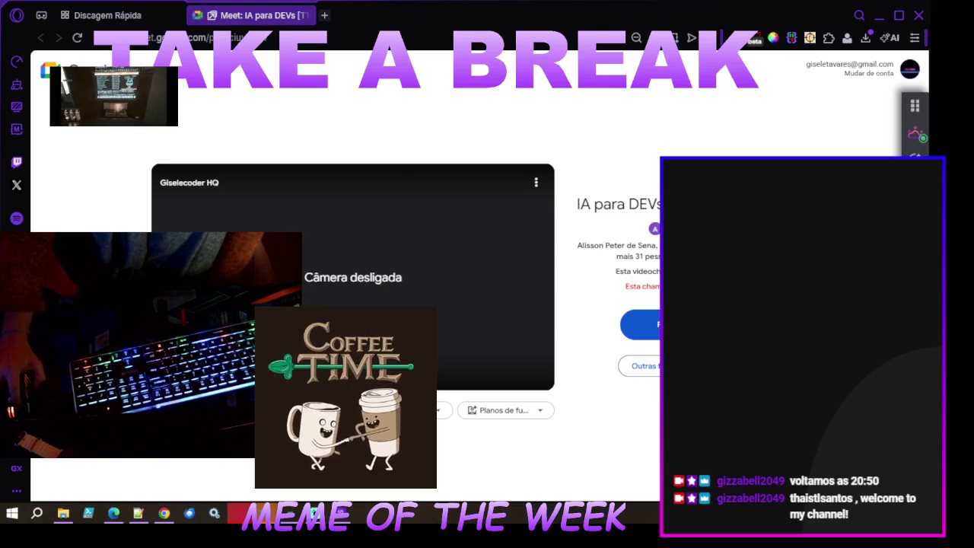
{"action": "left_click", "coordinate": [636, 326]}
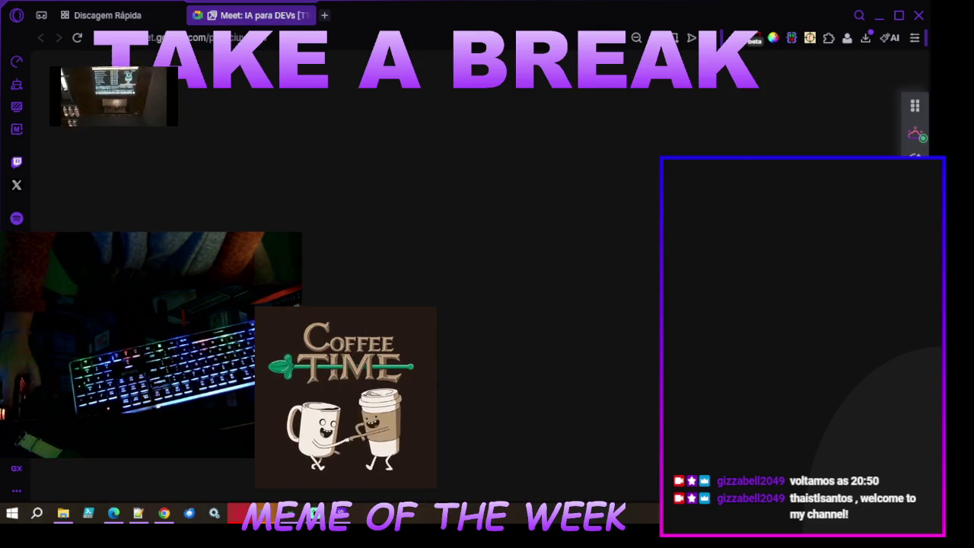
- Close the leftover Speed Dial tab and show the call's participant list
{"action": "left_click", "coordinate": [173, 17]}
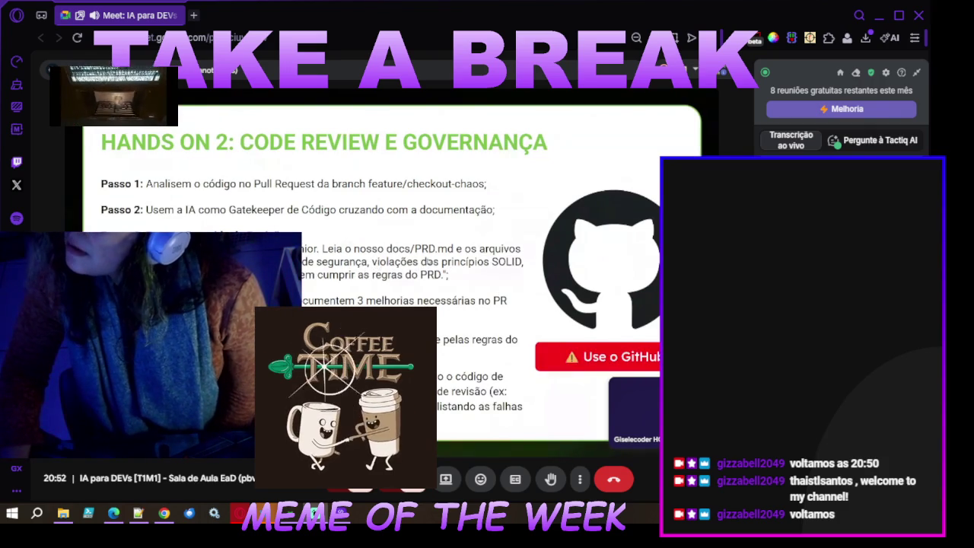
{"action": "left_click", "coordinate": [917, 73]}
- Hide the participants list so slide 49 'CENÁRIO DO DESAFIO' fills the call view
{"action": "left_click", "coordinate": [920, 76]}
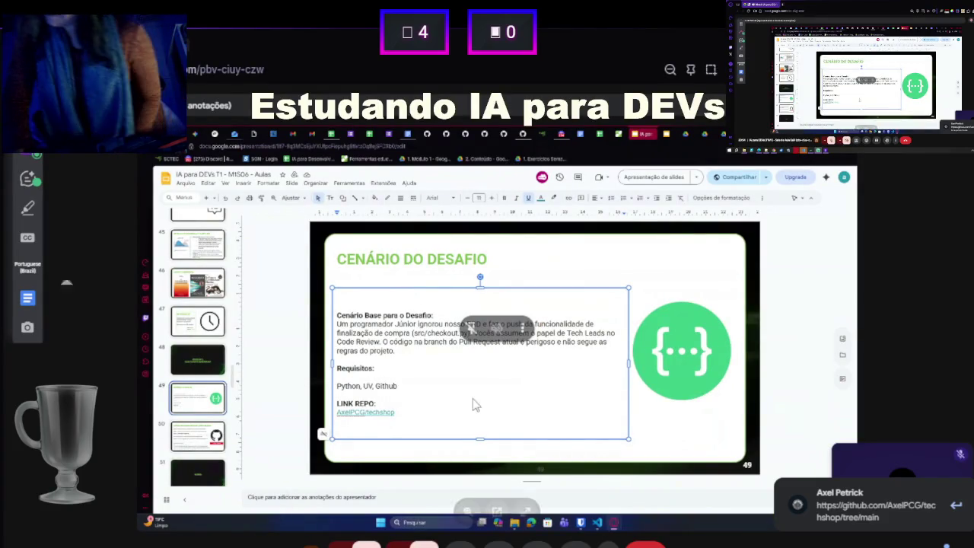
- Copy the techshop GitHub link from the call chat and load it in a new tab
{"action": "left_click", "coordinate": [867, 505]}
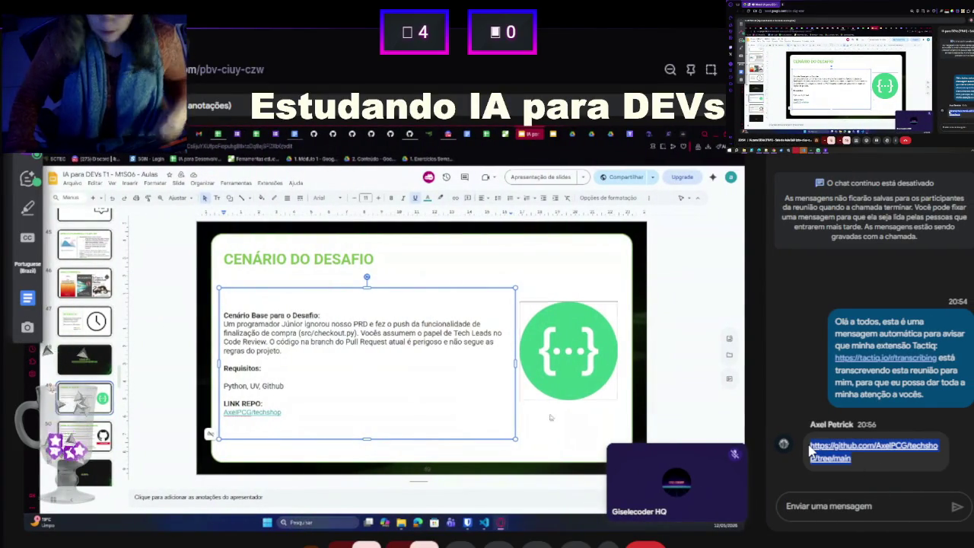
{"action": "left_click", "coordinate": [86, 436]}
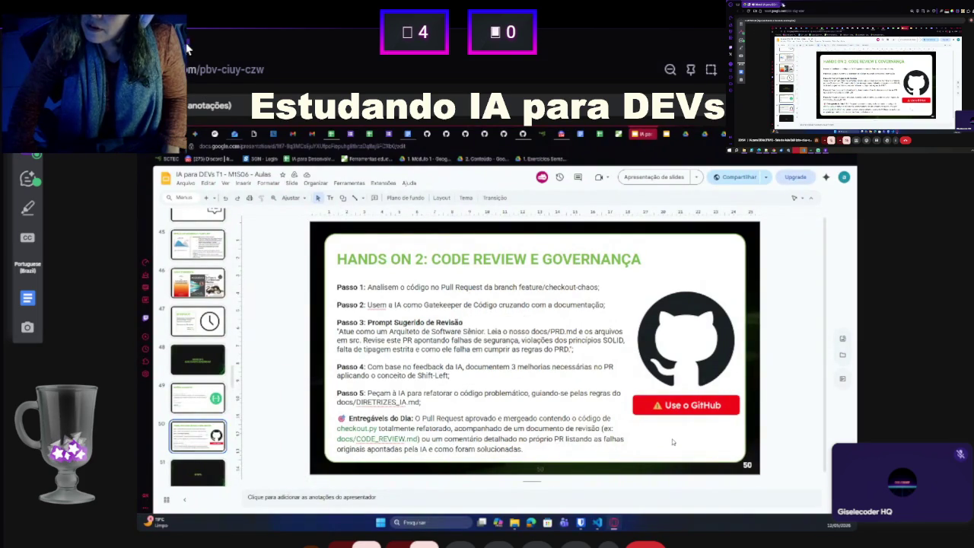
{"action": "key", "text": "ctrl+t"}
{"action": "type", "text": "https://github.com/AxelPCG/techshop/tree/main"}
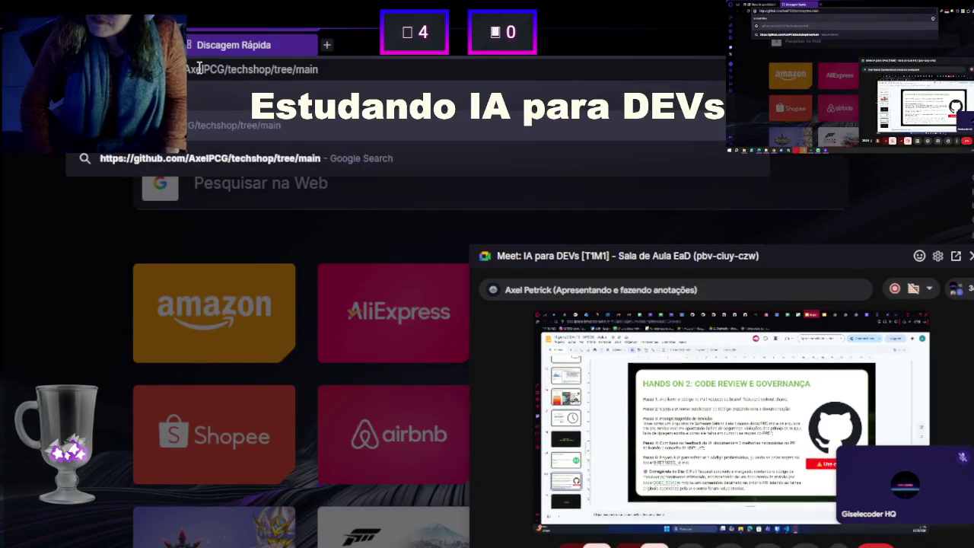
{"action": "key", "text": "Return"}
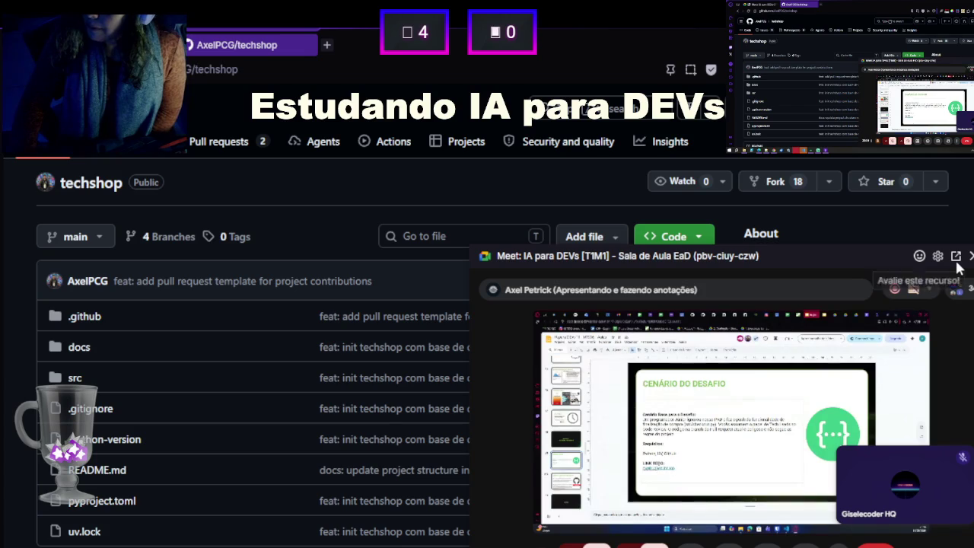
- Switch between the techshop repository and the meeting's slide 50, leaving Meet in a floating window
{"action": "scroll", "coordinate": [316, 196], "scroll_direction": "down", "scroll_amount": 1}
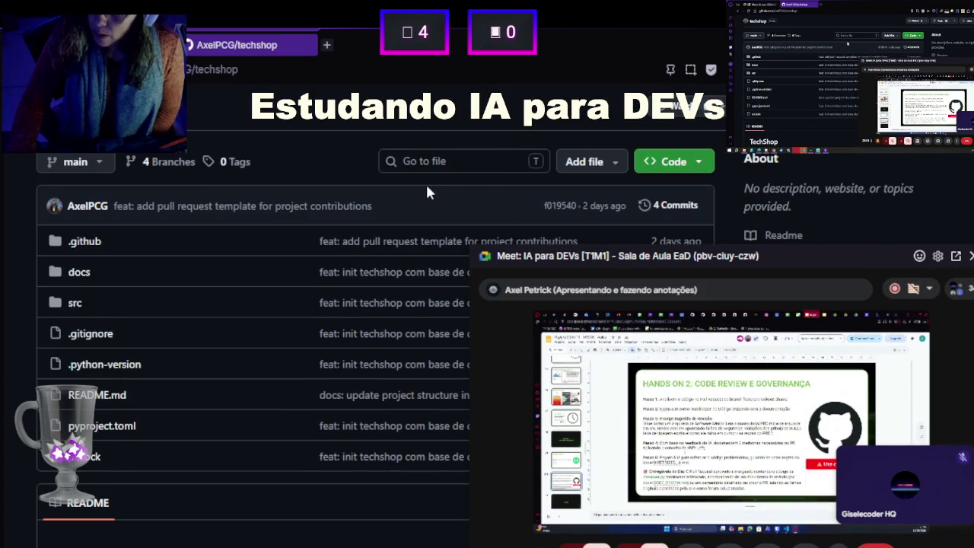
{"action": "scroll", "coordinate": [426, 187], "scroll_direction": "up", "scroll_amount": 1}
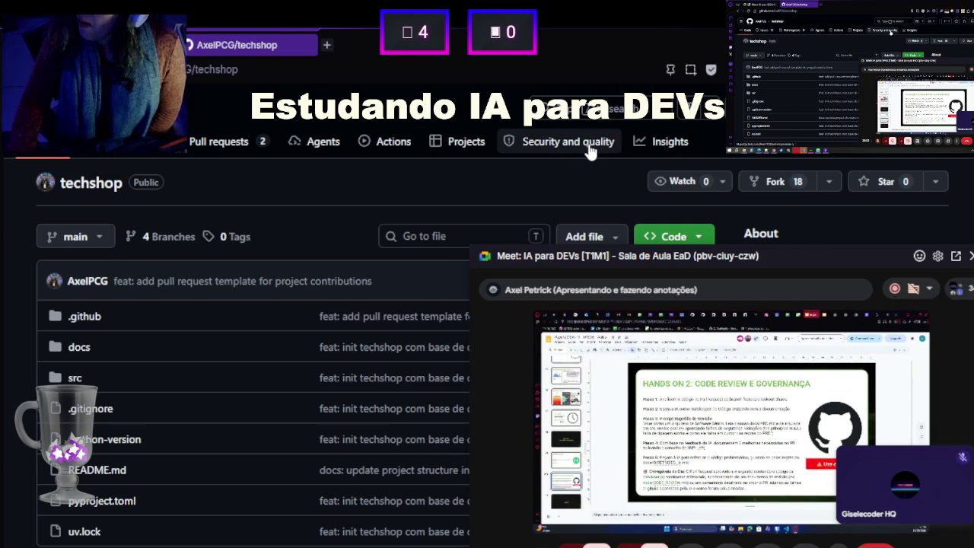
{"action": "left_click", "coordinate": [929, 289]}
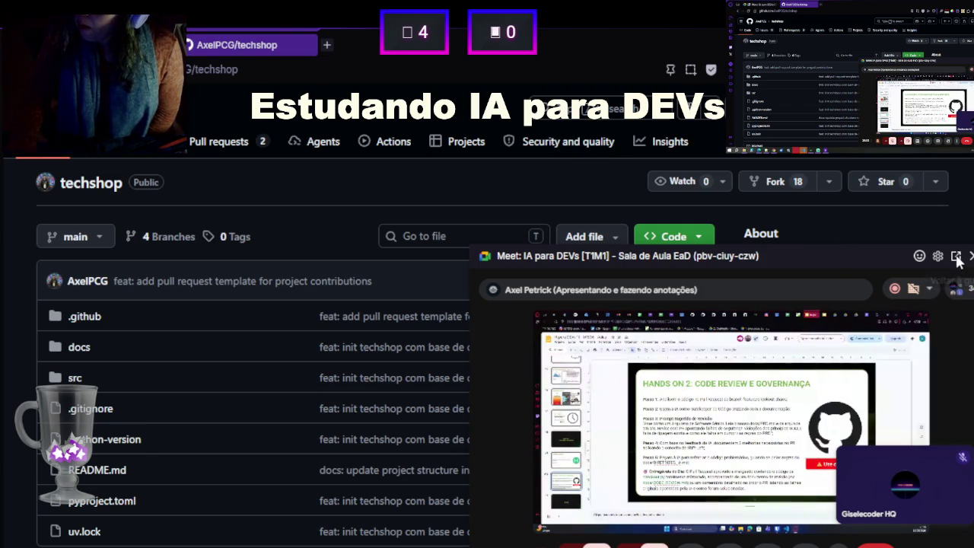
{"action": "left_click", "coordinate": [955, 257]}
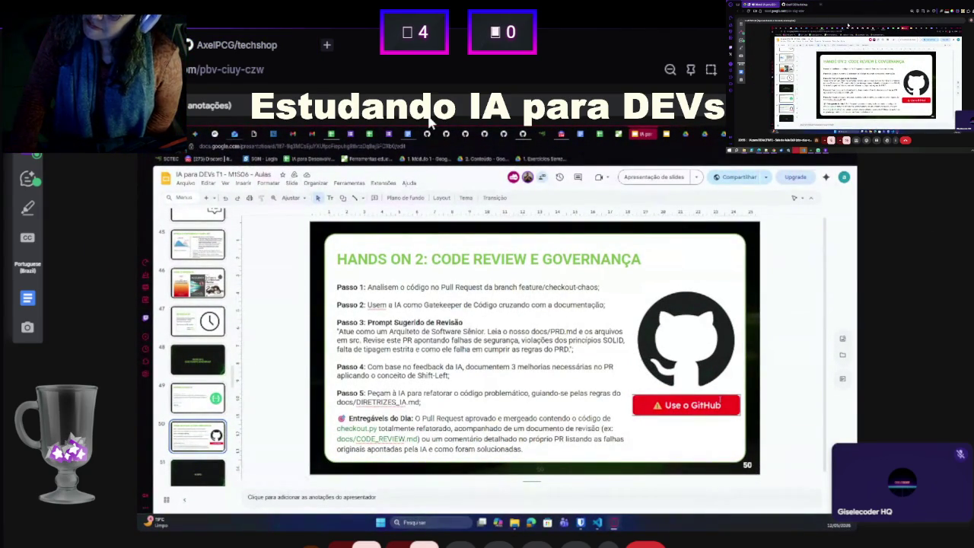
{"action": "left_click", "coordinate": [252, 46]}
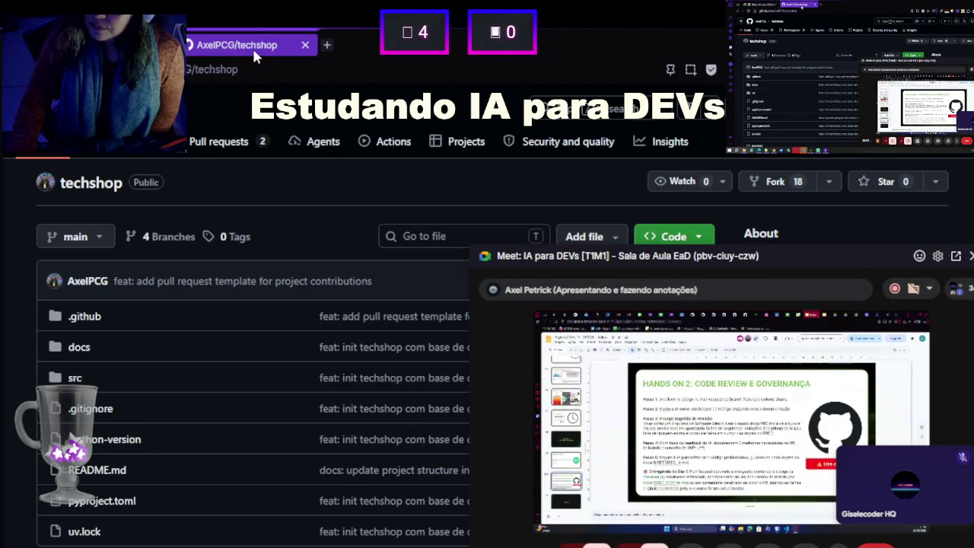
{"action": "left_click", "coordinate": [956, 257]}
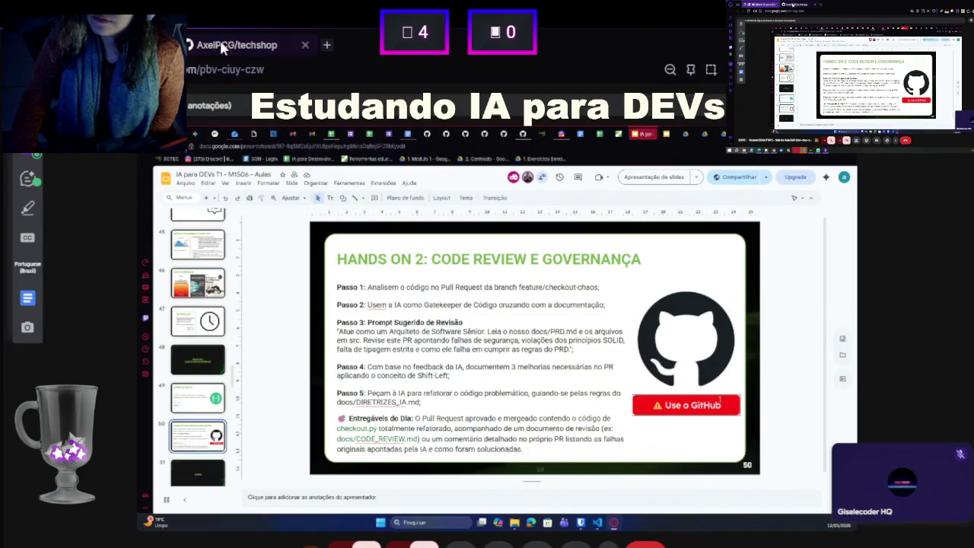
{"action": "left_click", "coordinate": [219, 40]}
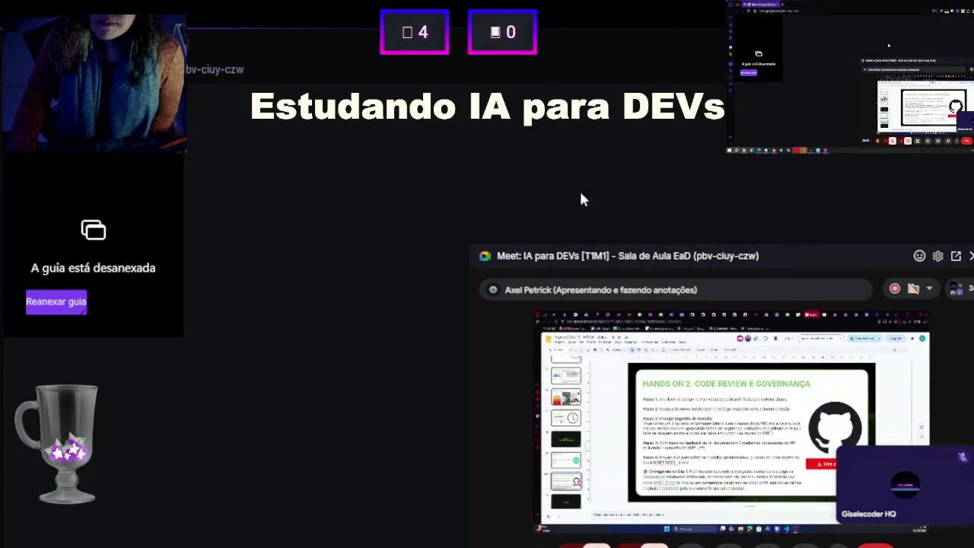
- Dock the floating Meet window back into its tab, select the techshop link in chat, and focus the message box
{"action": "left_click", "coordinate": [960, 258]}
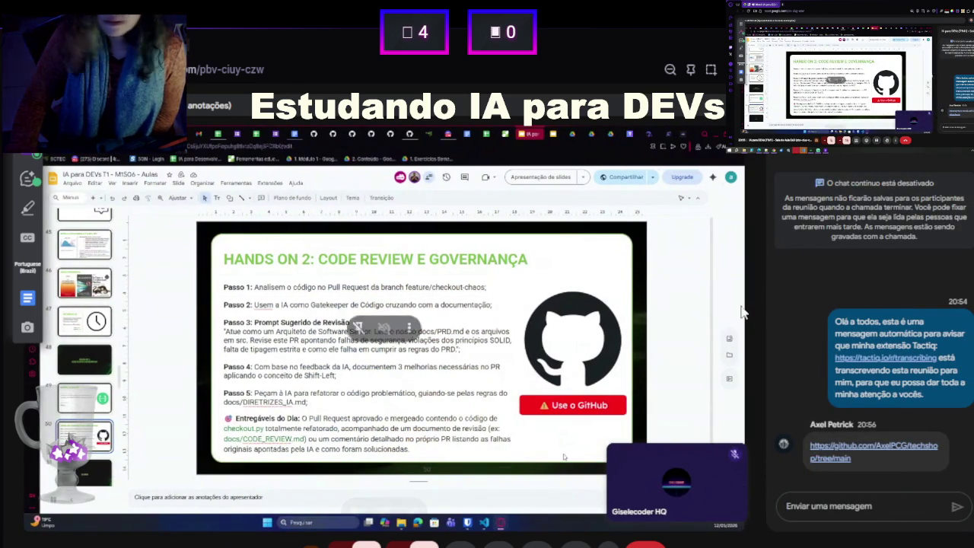
{"action": "triple_click", "coordinate": [816, 455]}
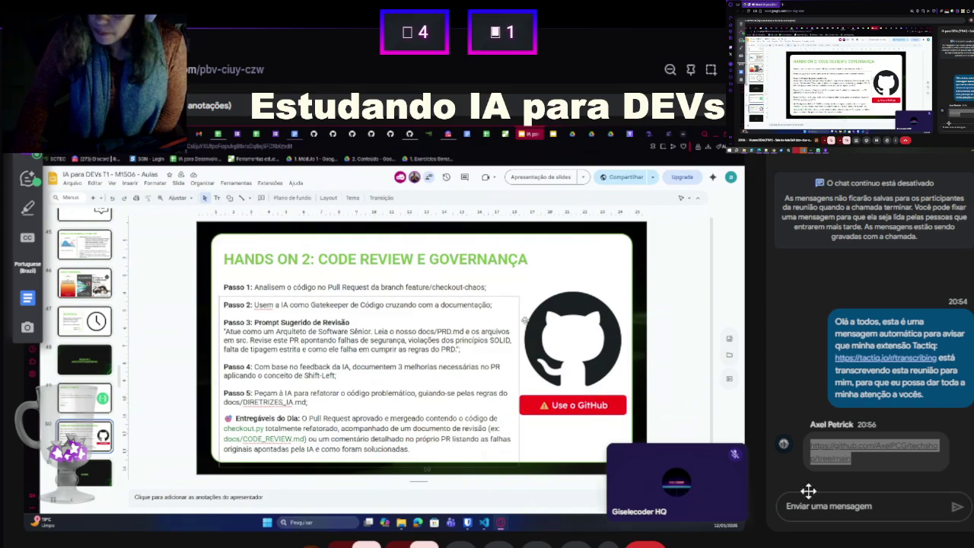
{"action": "left_click", "coordinate": [889, 508]}
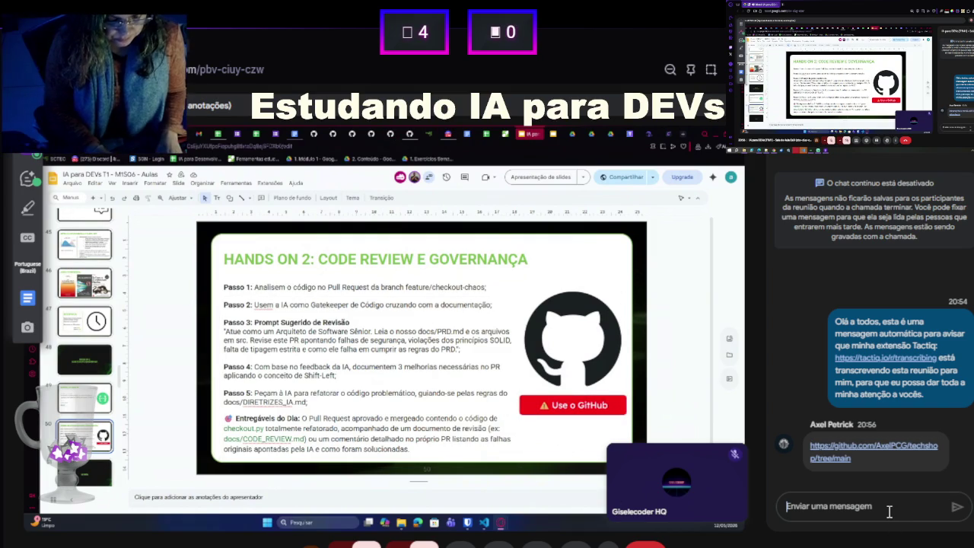
- Replace a half-typed reply with 'com fork não tem como fazer review ne' and send it
{"action": "type", "text": "n"}
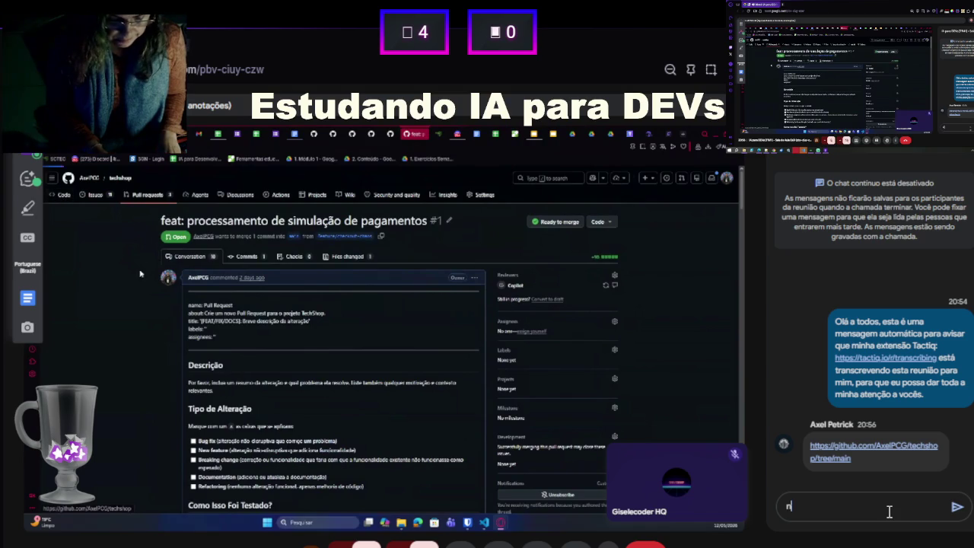
{"action": "type", "text": "ão"}
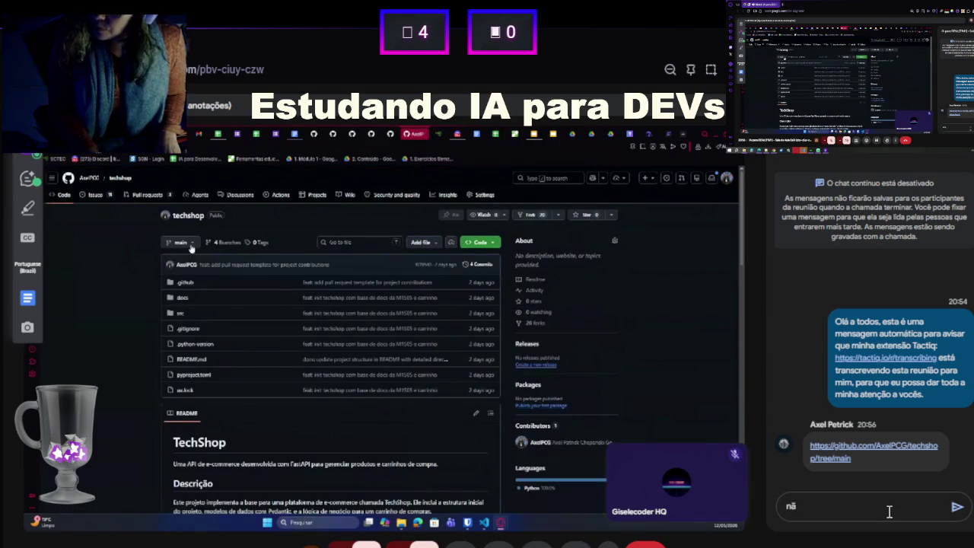
{"action": "key", "text": "BackSpace"}
{"action": "key", "text": "BackSpace"}
{"action": "key", "text": "BackSpace"}
{"action": "type", "text": "com fork não "}
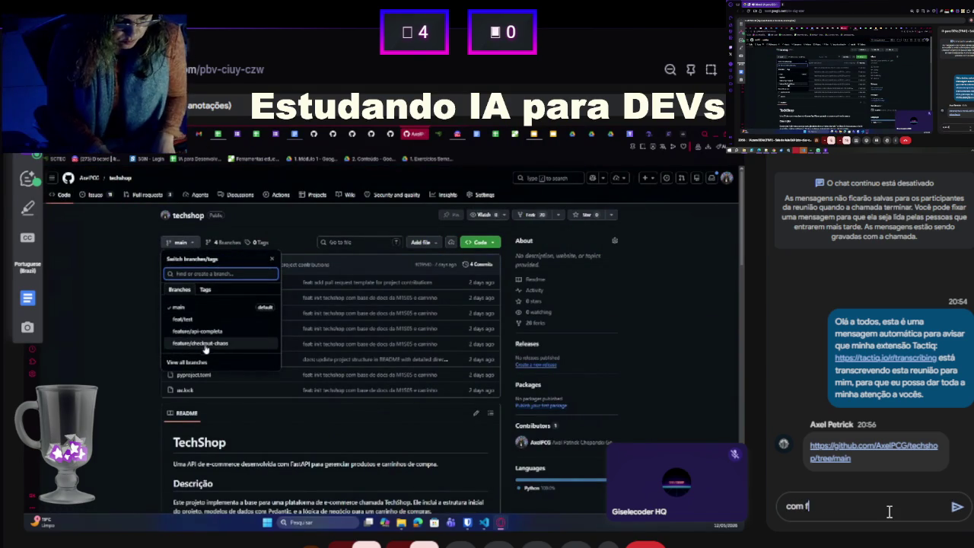
{"action": "type", "text": "tem como"}
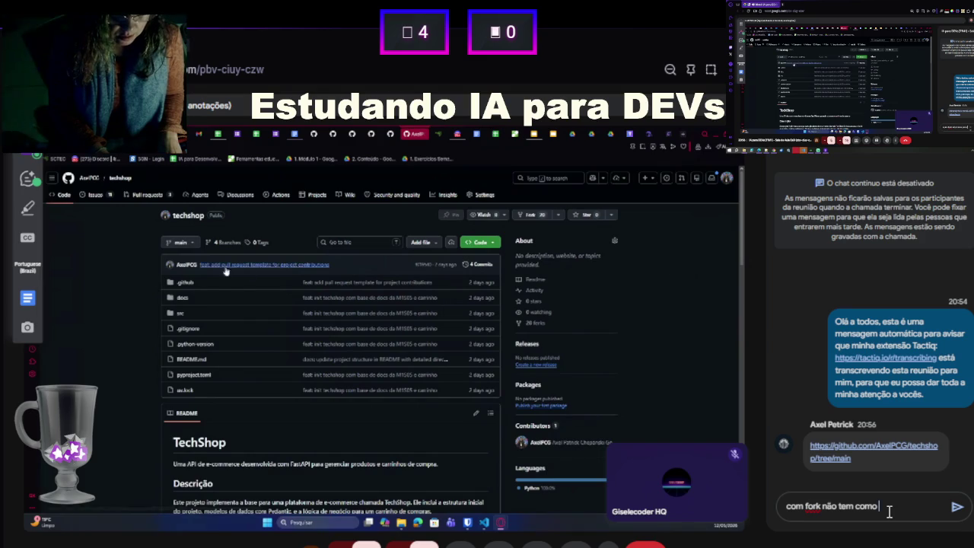
{"action": "type", "text": " f"}
{"action": "type", "text": "azer"}
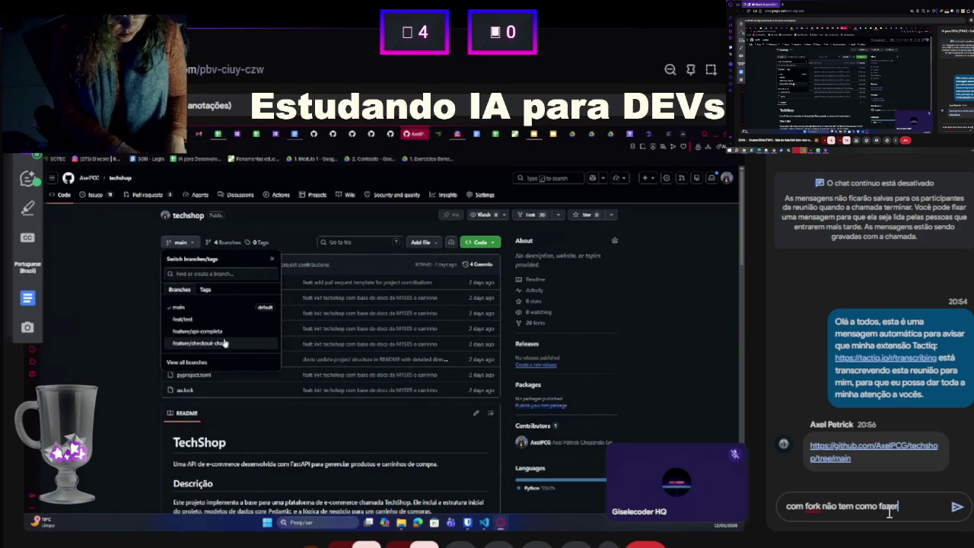
{"action": "type", "text": " review ne"}
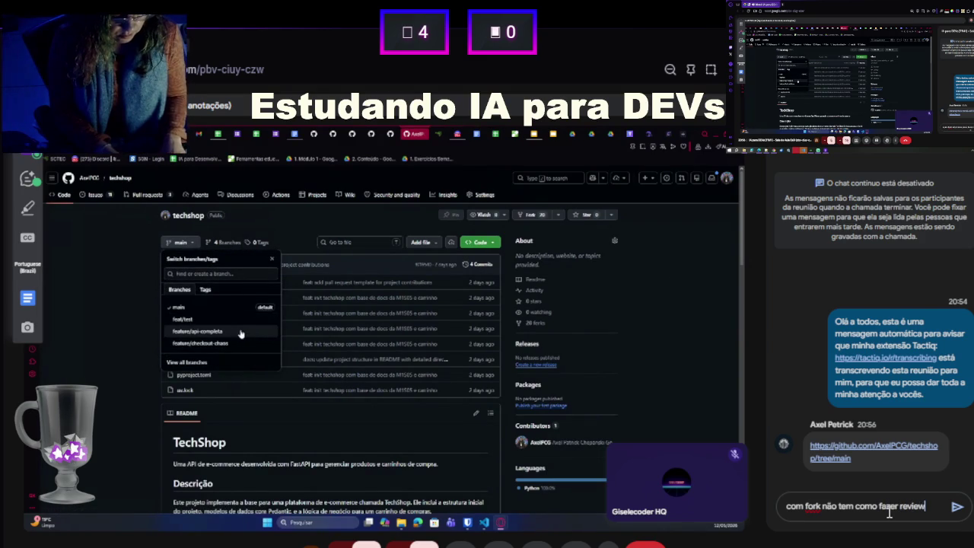
{"action": "key", "text": "Return"}
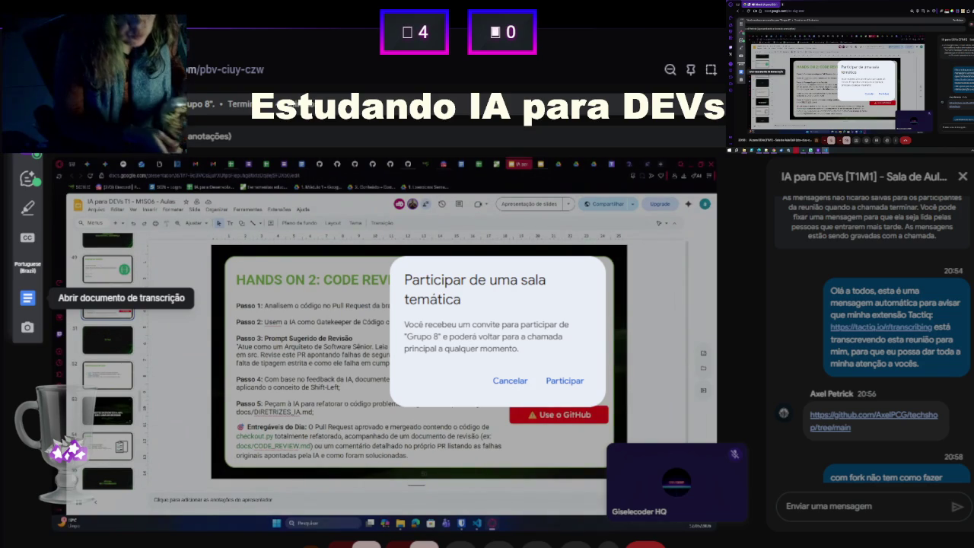
- Accept the 'Participar de uma sala temática' invitation for breakout room Grupo 8
{"action": "left_click", "coordinate": [537, 204]}
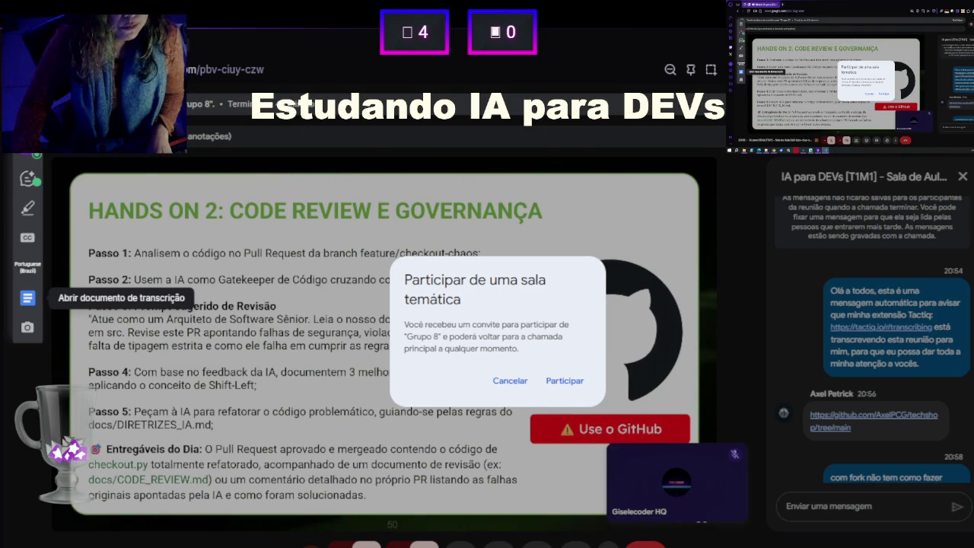
{"action": "left_click", "coordinate": [564, 382]}
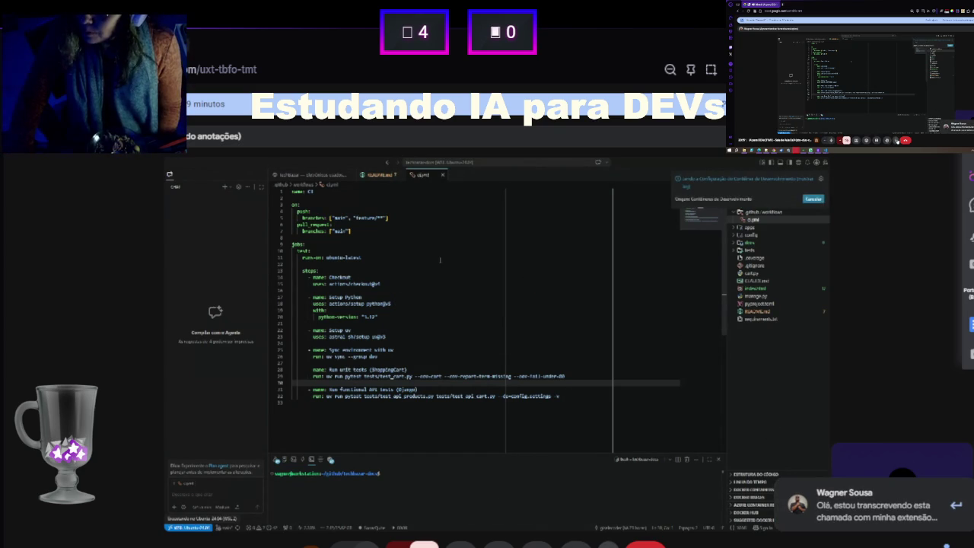
- Set the layout to Automático (dinâmico) under Ajuste a visualização and close the dialog
{"action": "left_click", "coordinate": [608, 544]}
{"action": "left_click", "coordinate": [653, 334]}
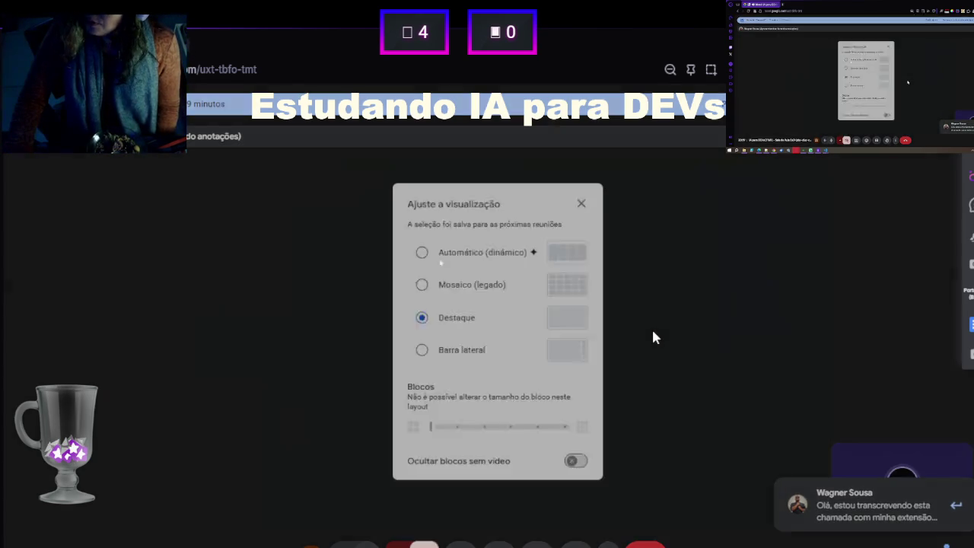
{"action": "left_click", "coordinate": [494, 256]}
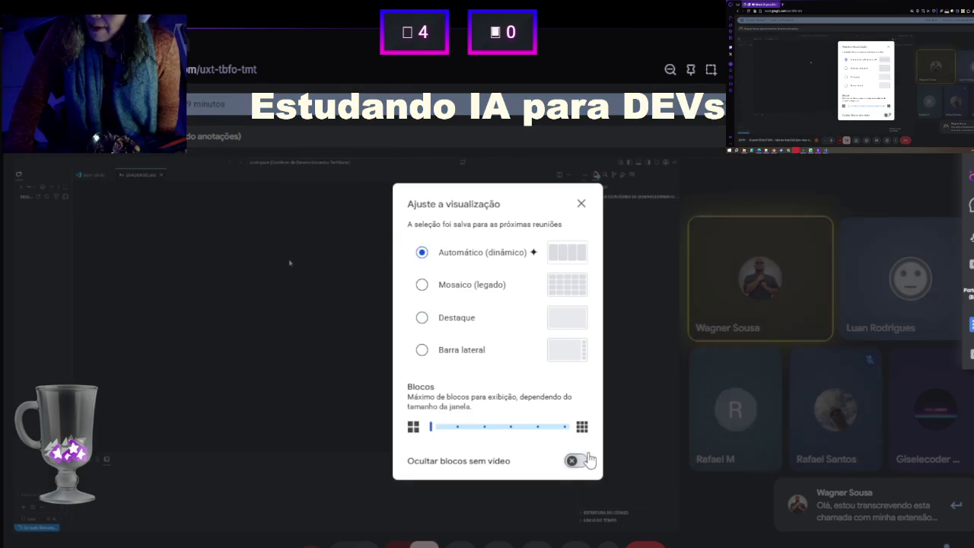
{"action": "left_click", "coordinate": [580, 204]}
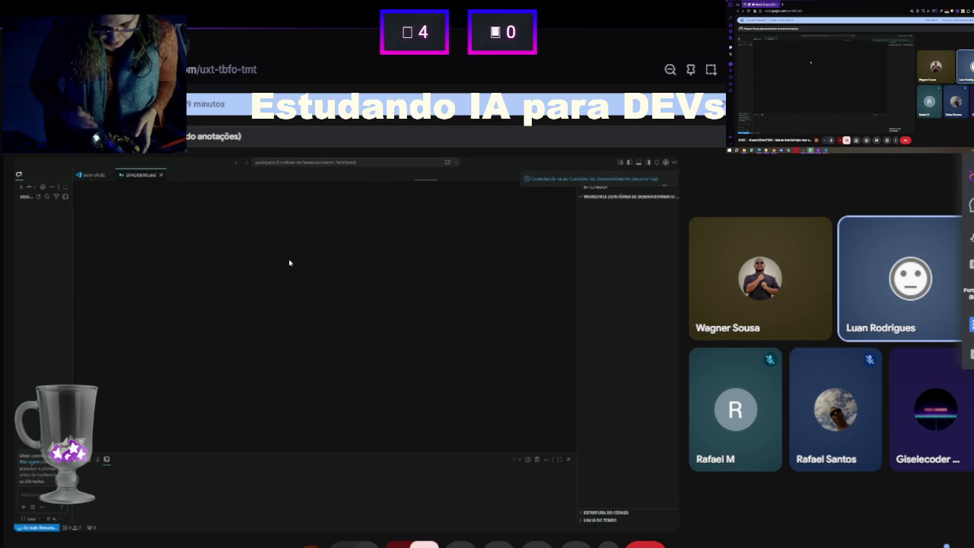
- Interact with the shared VS Code screen while the Dev Container build log appears
{"action": "left_click", "coordinate": [567, 182]}
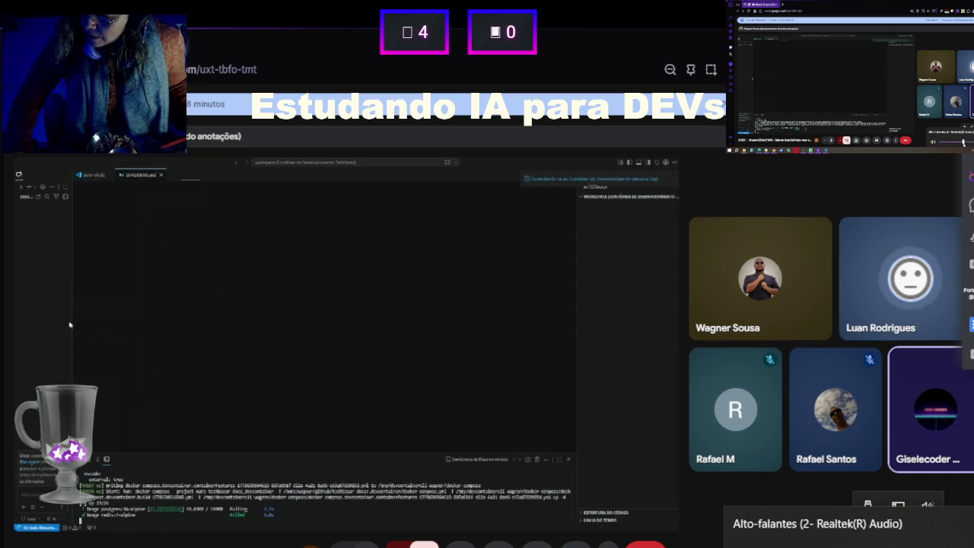
{"action": "left_click_drag", "start_coordinate": [73, 325], "coordinate": [117, 323]}
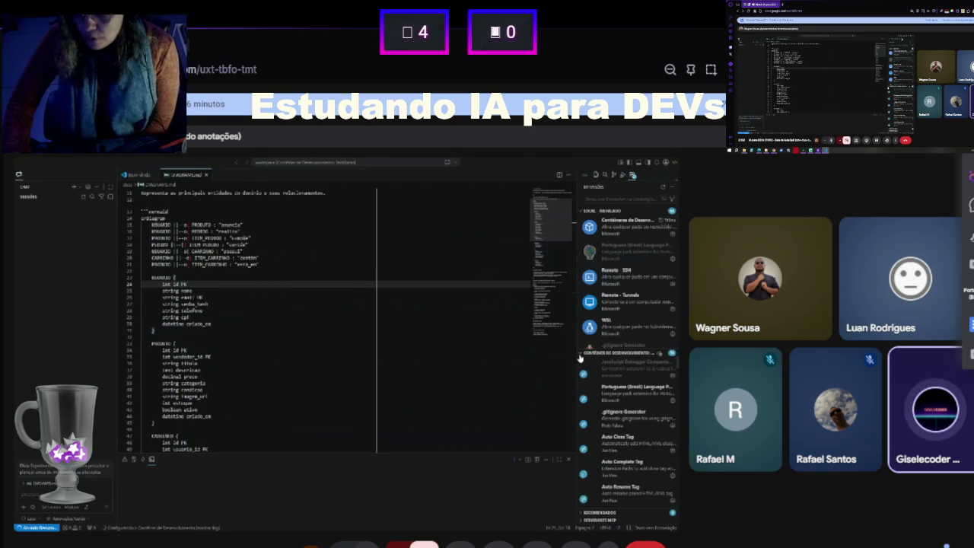
{"action": "left_click", "coordinate": [593, 215]}
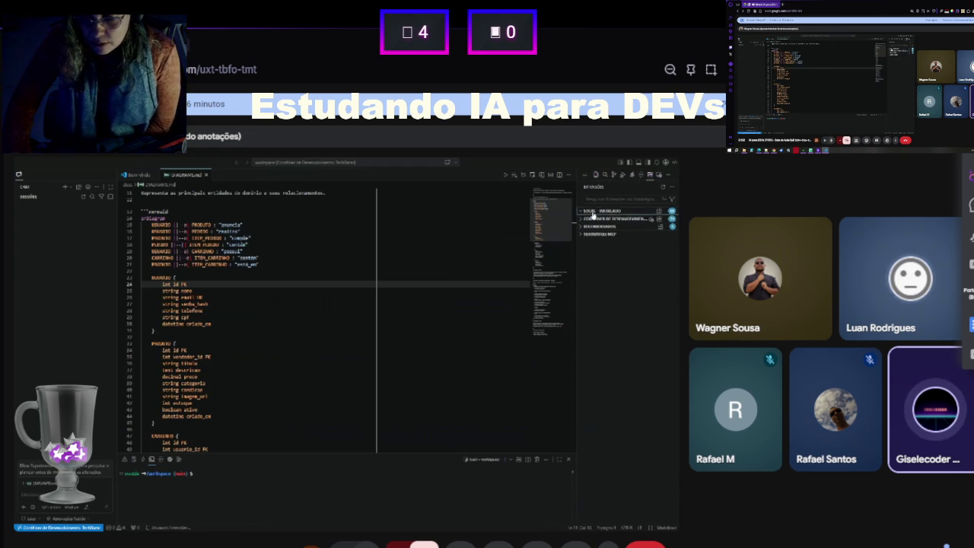
- Re-expand the installed extensions list and put the cursor at the end of the cpf line
{"action": "left_click", "coordinate": [592, 214]}
{"action": "left_click", "coordinate": [386, 319]}
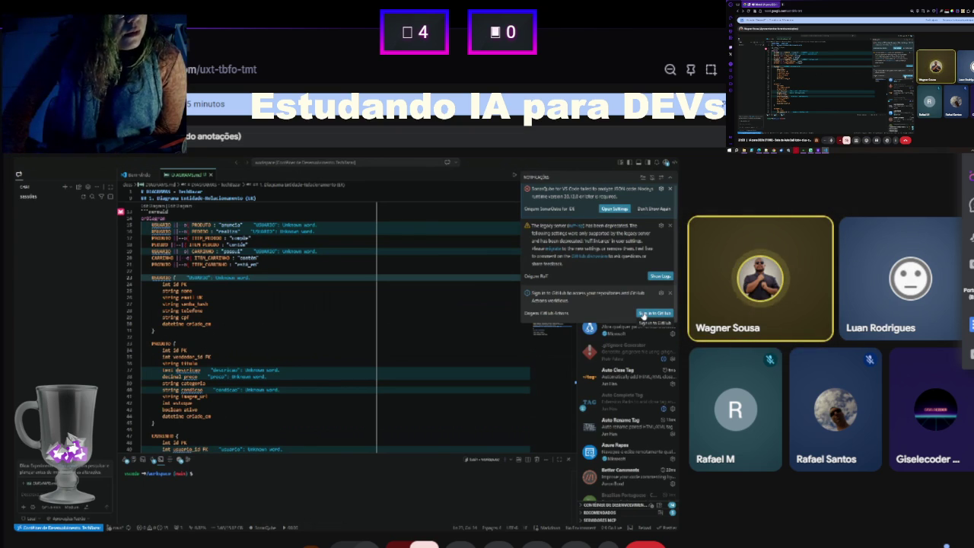
{"action": "mouse_move", "coordinate": [614, 334]}
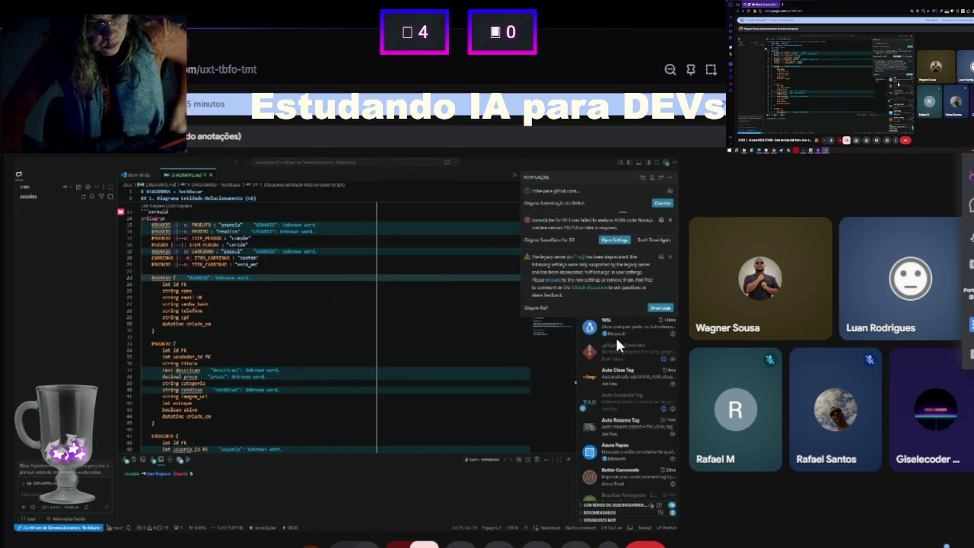
- Follow the presenter opening VS Code's welcome page and cloning the techshop repository in the terminal
{"action": "mouse_move", "coordinate": [747, 443]}
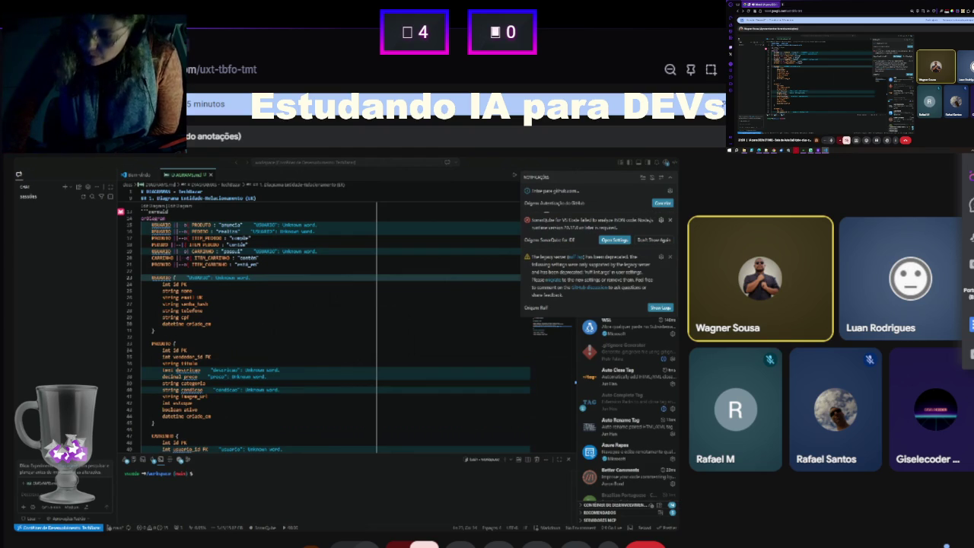
{"action": "mouse_move", "coordinate": [203, 301]}
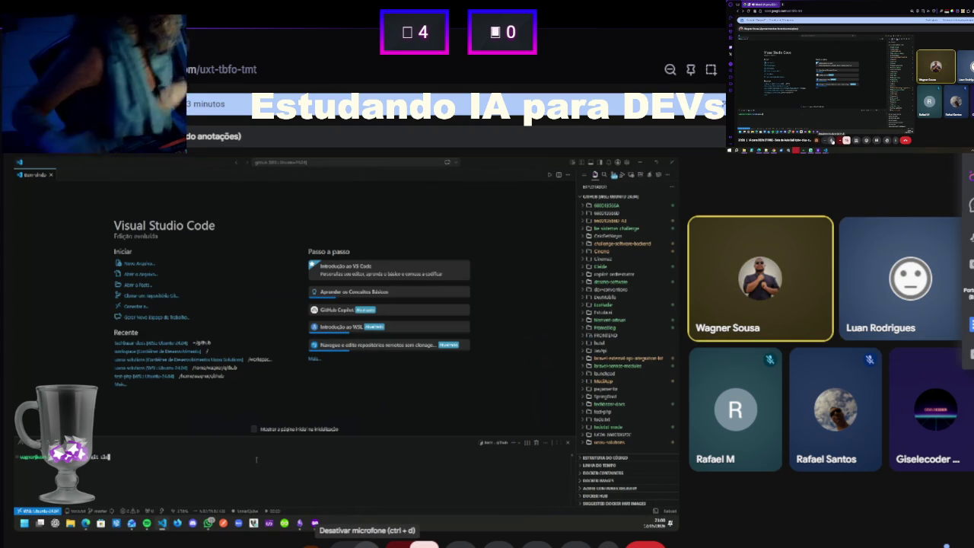
{"action": "mouse_move", "coordinate": [383, 441]}
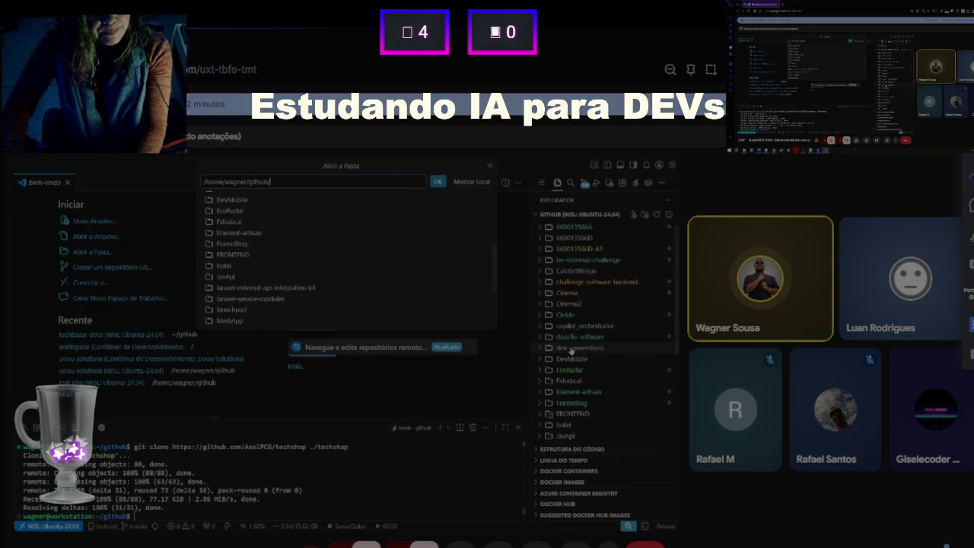
- Copy the Lightshot capture of the shared techshop project view
{"action": "key", "text": "ctrl+c"}
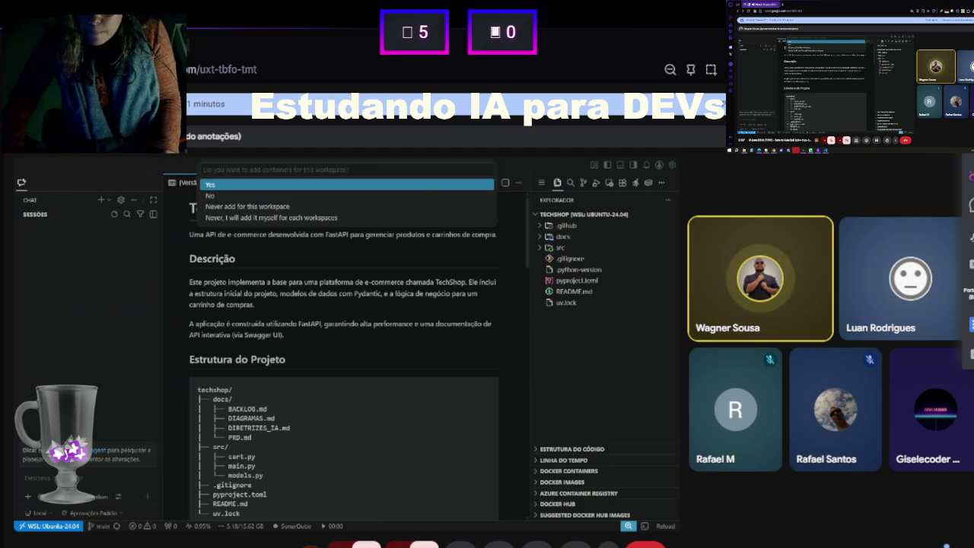
- Dismiss the add-containers prompt over the techshop README
{"action": "key", "text": "Escape"}
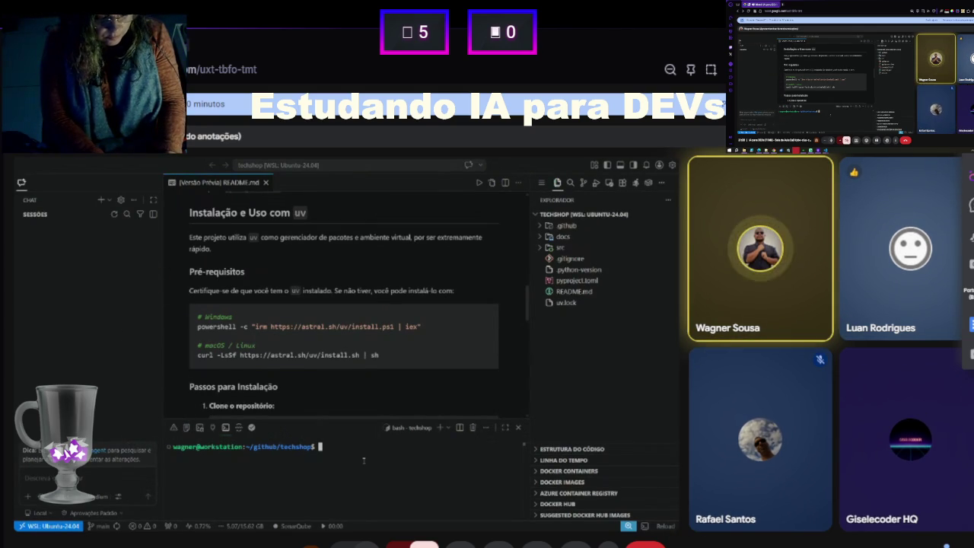
- Check out the origin/feature/checkout-chaos branch using the Git: Checkout to... command
{"action": "key", "text": "ctrl+shift+p"}
{"action": "type", "text": "chec"}
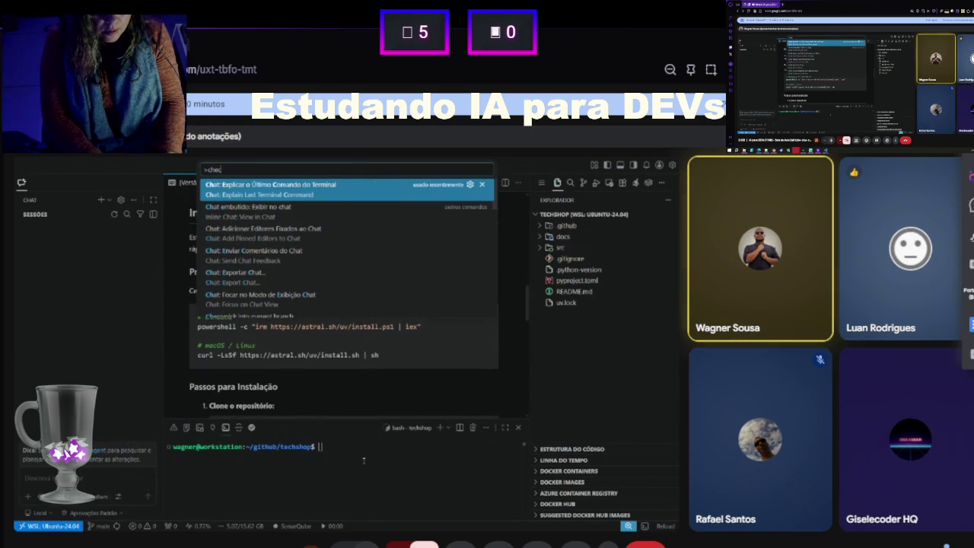
{"action": "type", "text": "kout"}
{"action": "key", "text": "Down"}
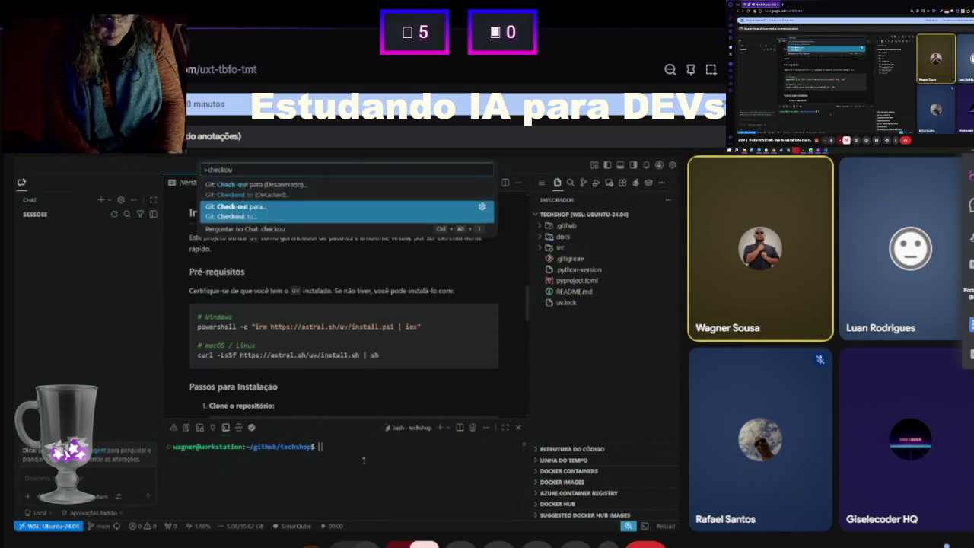
{"action": "key", "text": "Return"}
{"action": "key", "text": "Down"}
{"action": "key", "text": "Down"}
{"action": "key", "text": "Down"}
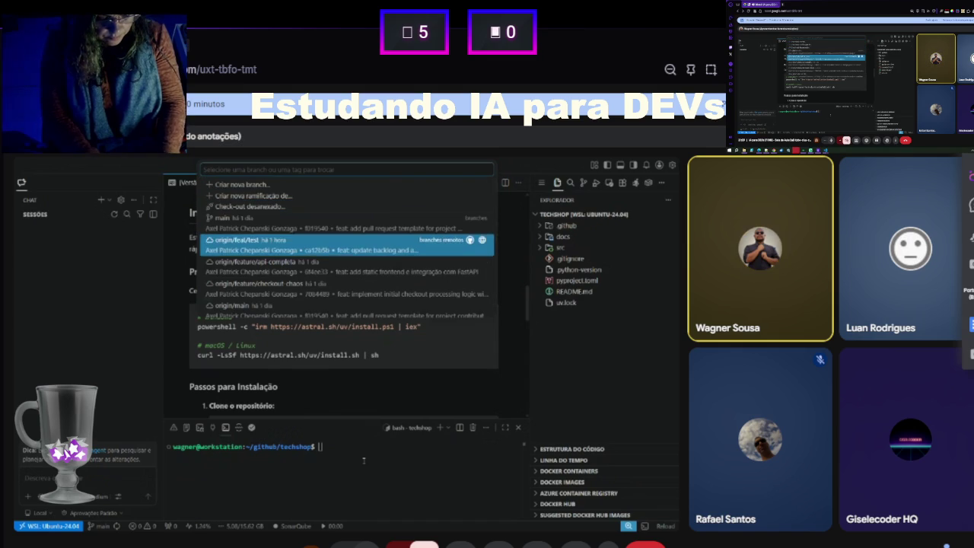
{"action": "key", "text": "Down"}
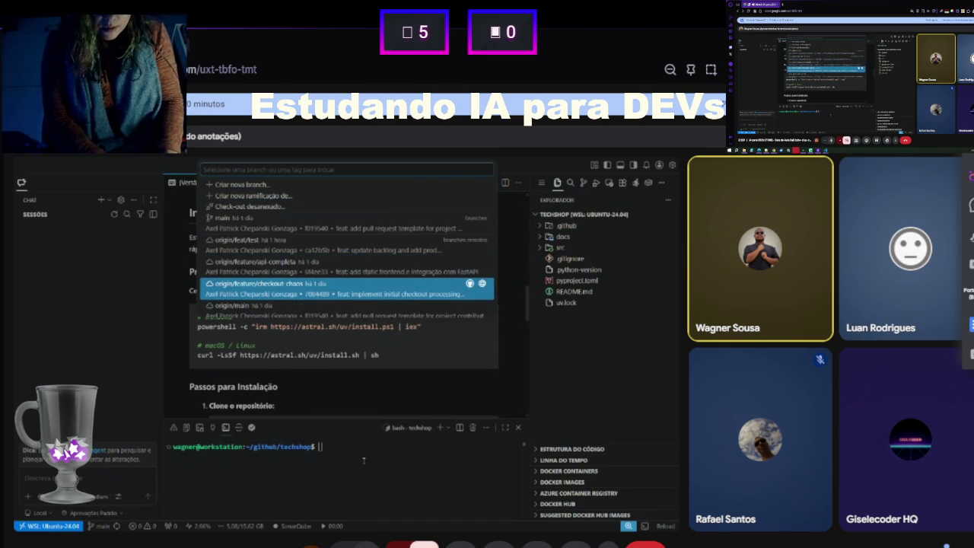
{"action": "key", "text": "Return"}
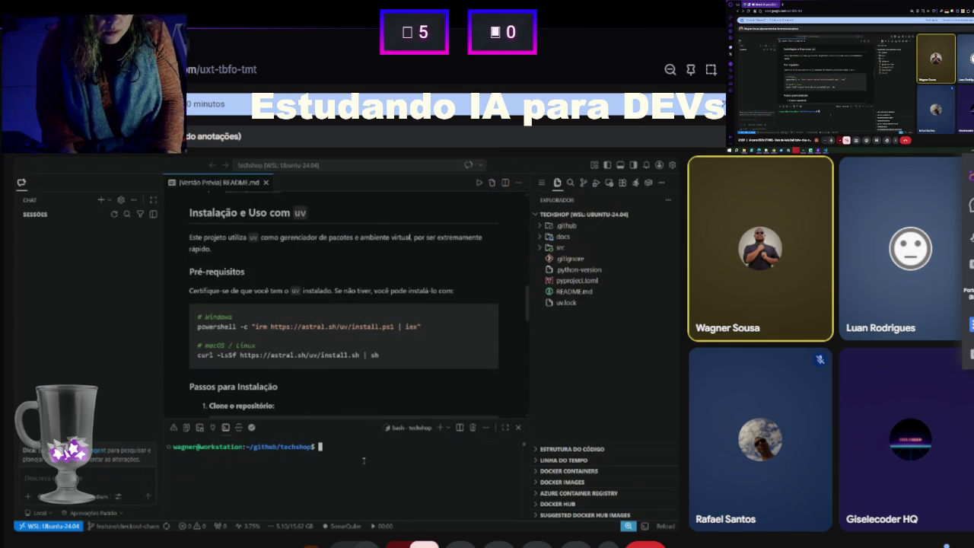
{"action": "left_click", "coordinate": [34, 512]}
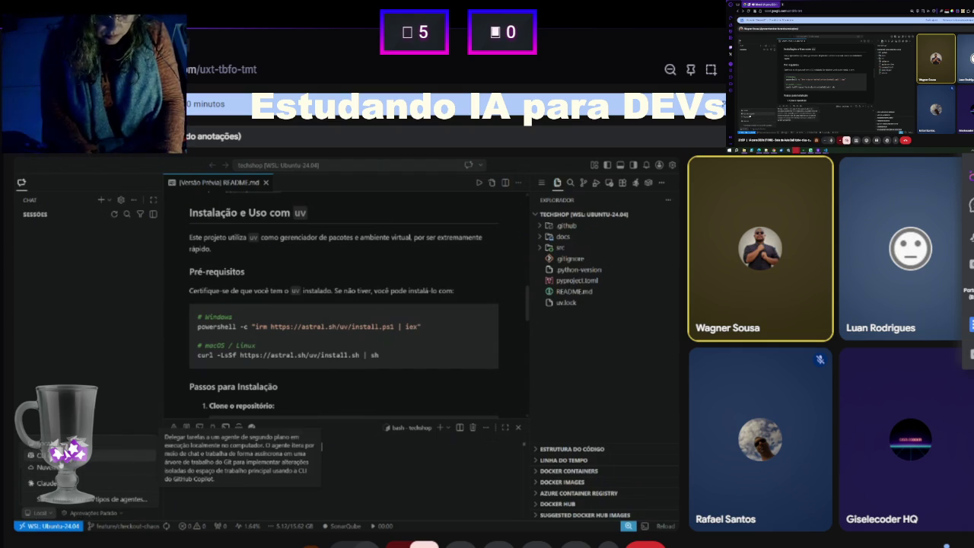
{"action": "left_click", "coordinate": [40, 454]}
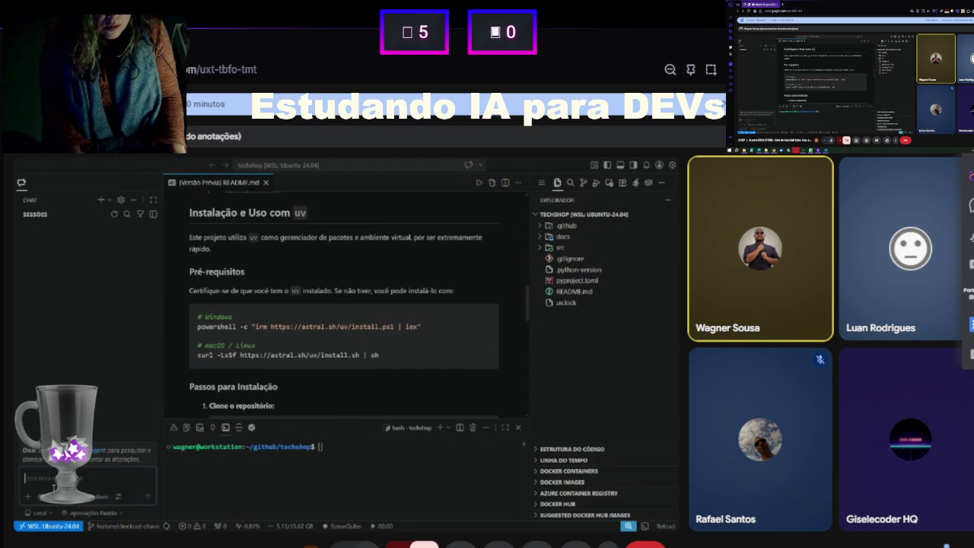
{"action": "left_click", "coordinate": [37, 499]}
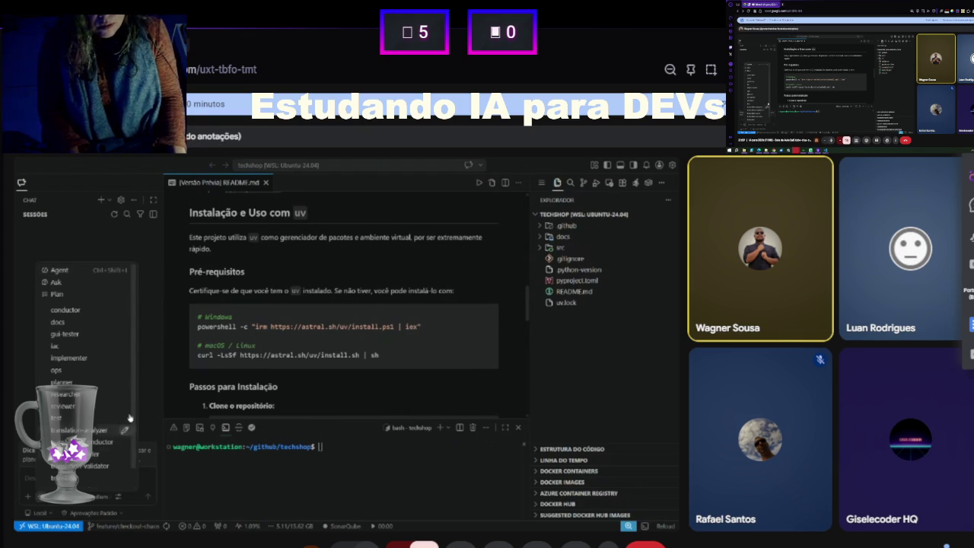
{"action": "left_click", "coordinate": [74, 314]}
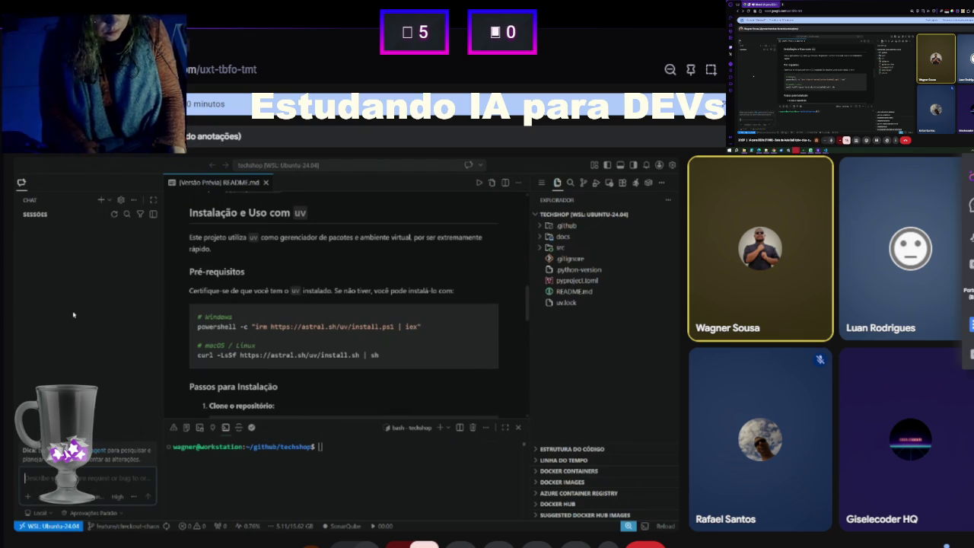
{"action": "left_click", "coordinate": [81, 480]}
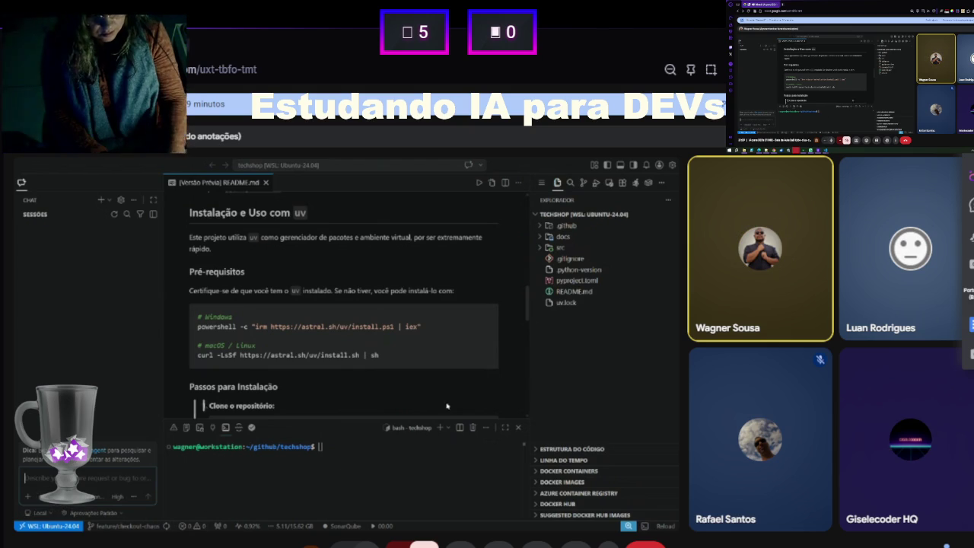
- Open docs/PRD.md and move its rendered preview into the main editor group
{"action": "left_click", "coordinate": [562, 238]}
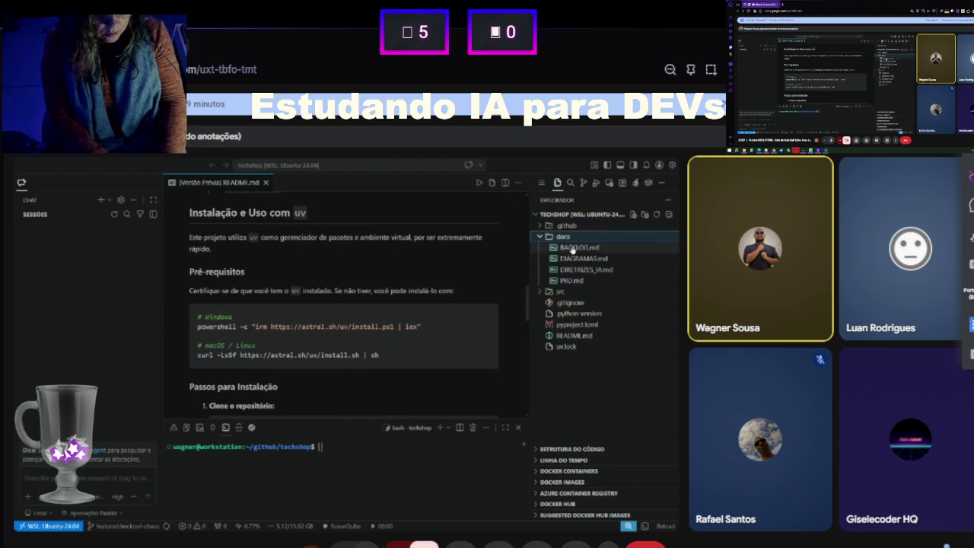
{"action": "left_click", "coordinate": [572, 280]}
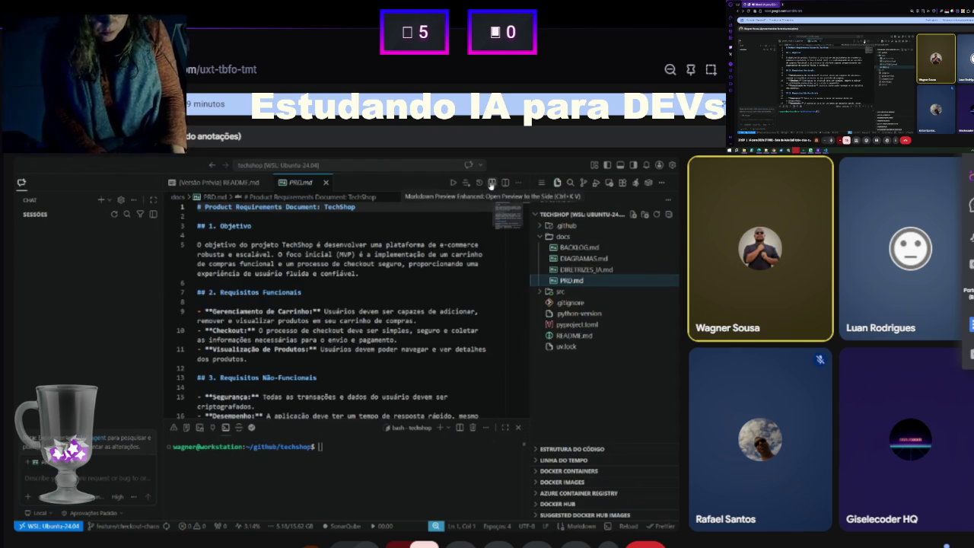
{"action": "left_click", "coordinate": [491, 183]}
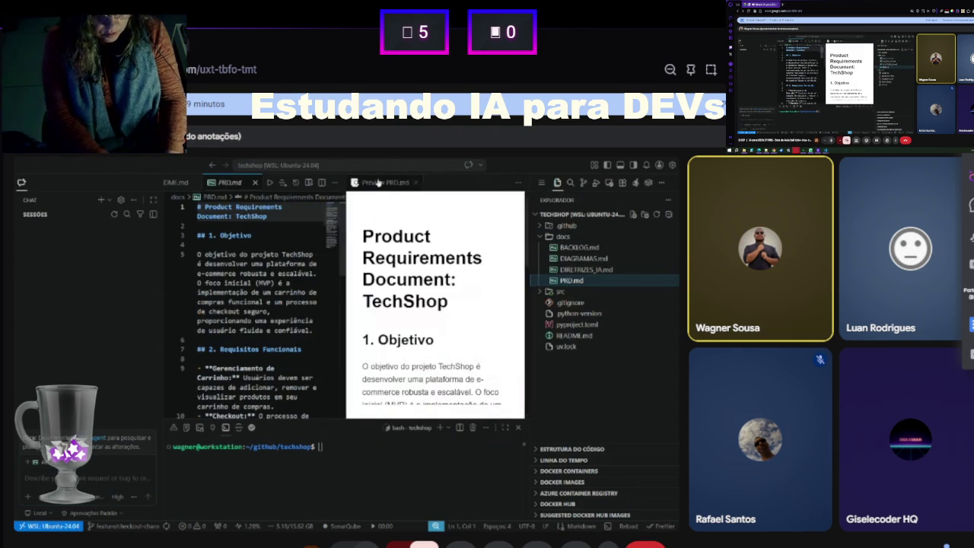
{"action": "mouse_move", "coordinate": [369, 185]}
{"action": "left_mouse_down"}
{"action": "mouse_move", "coordinate": [334, 228]}
{"action": "mouse_move", "coordinate": [342, 255]}
{"action": "left_mouse_up"}
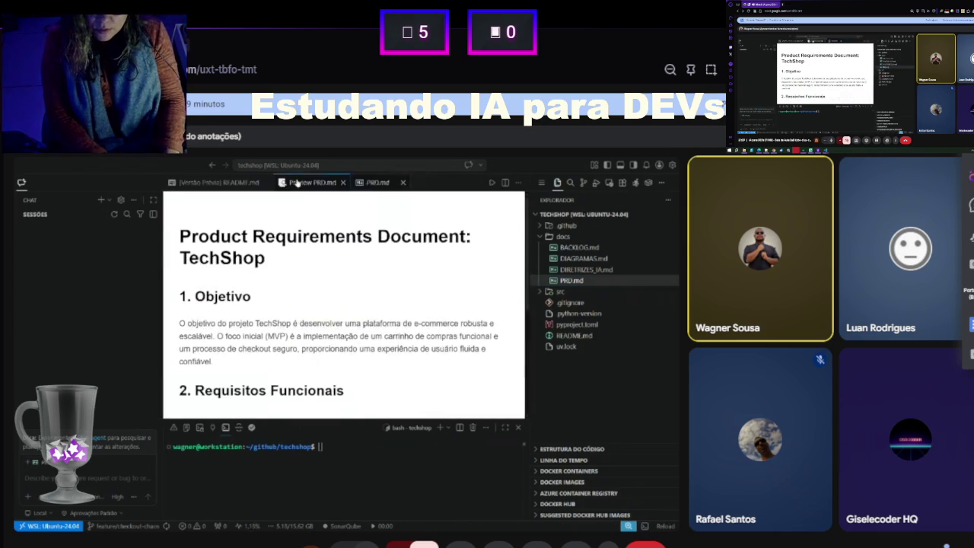
{"action": "scroll", "coordinate": [342, 255], "scroll_direction": "down", "scroll_amount": 5}
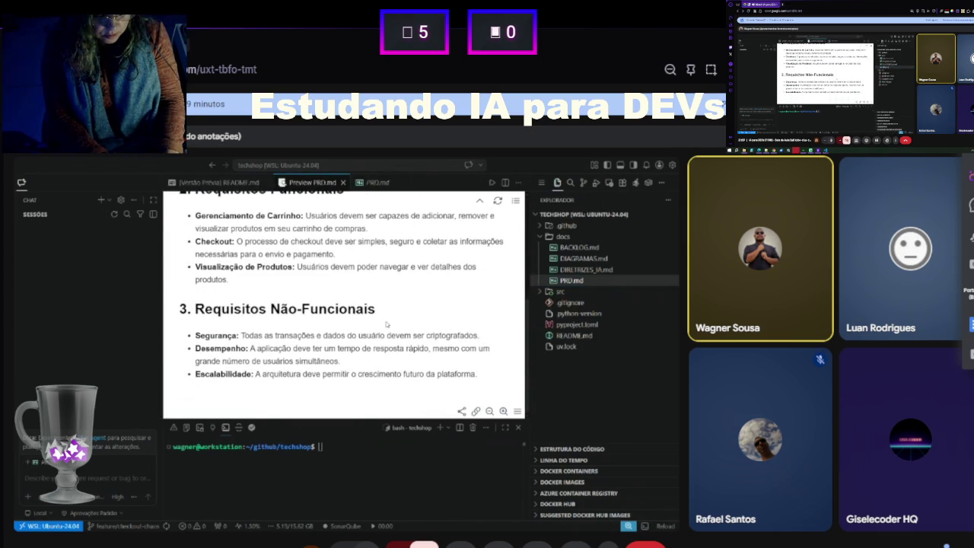
{"action": "scroll", "coordinate": [387, 324], "scroll_direction": "up", "scroll_amount": 5}
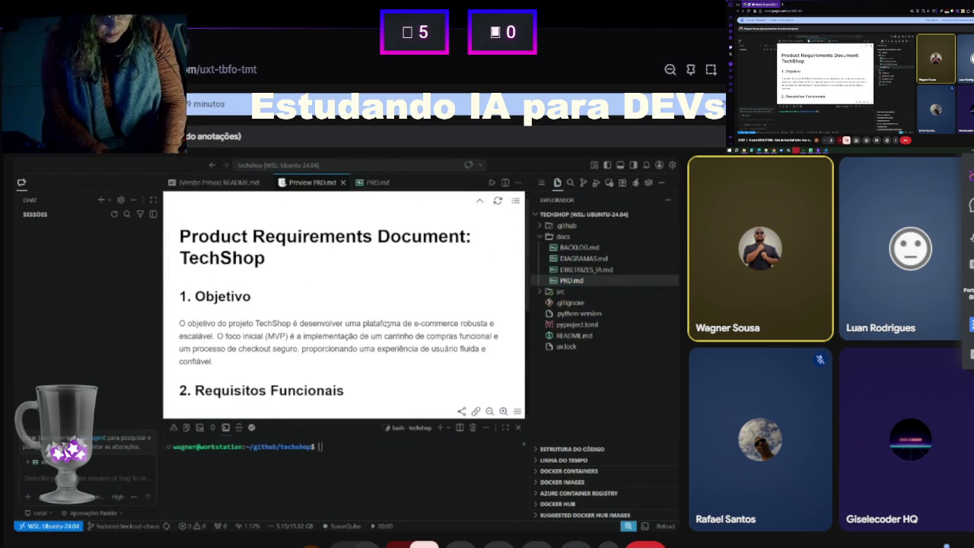
{"action": "left_click", "coordinate": [45, 476]}
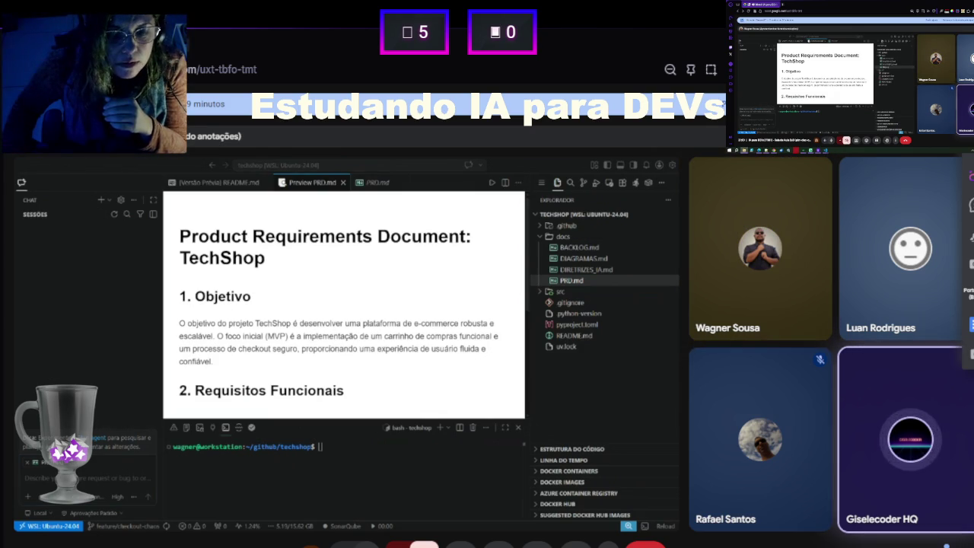
- Paste the senior-architect PR review prompt into the chat, adding a line break before 'Revise'
{"action": "key", "text": "ctrl+v"}
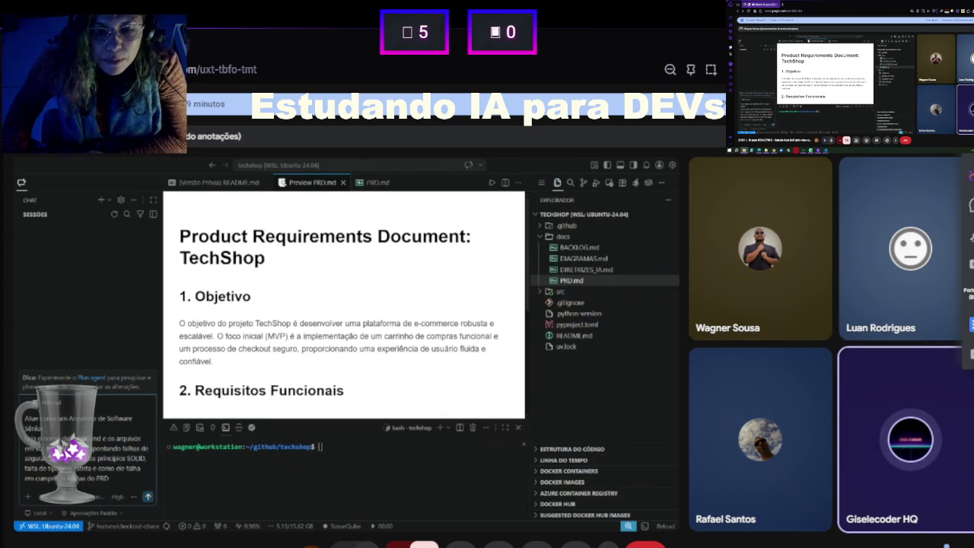
{"action": "key", "text": "shift+Return"}
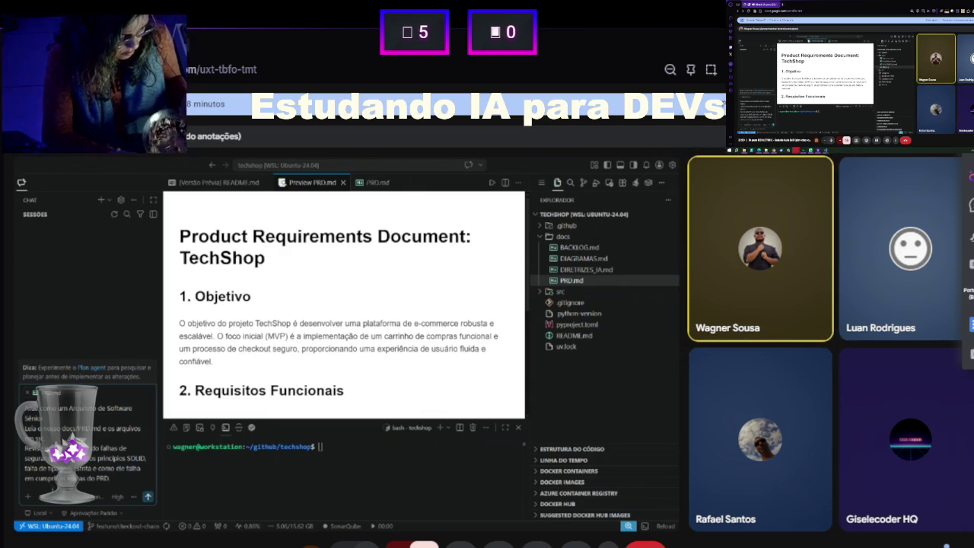
{"action": "key", "text": "ctrl+period"}
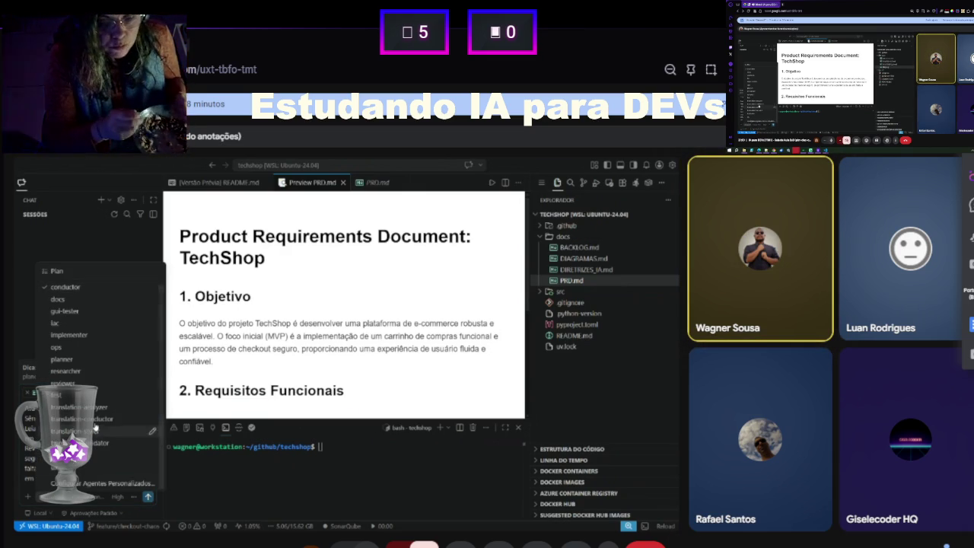
- Choose the reviewer agent and send the architect review prompt
{"action": "left_click", "coordinate": [76, 382]}
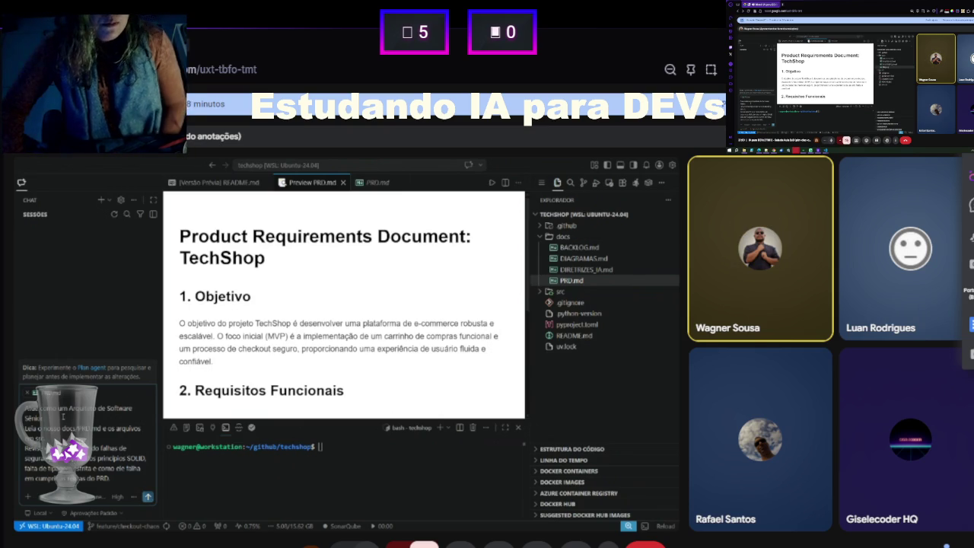
{"action": "key", "text": "Return"}
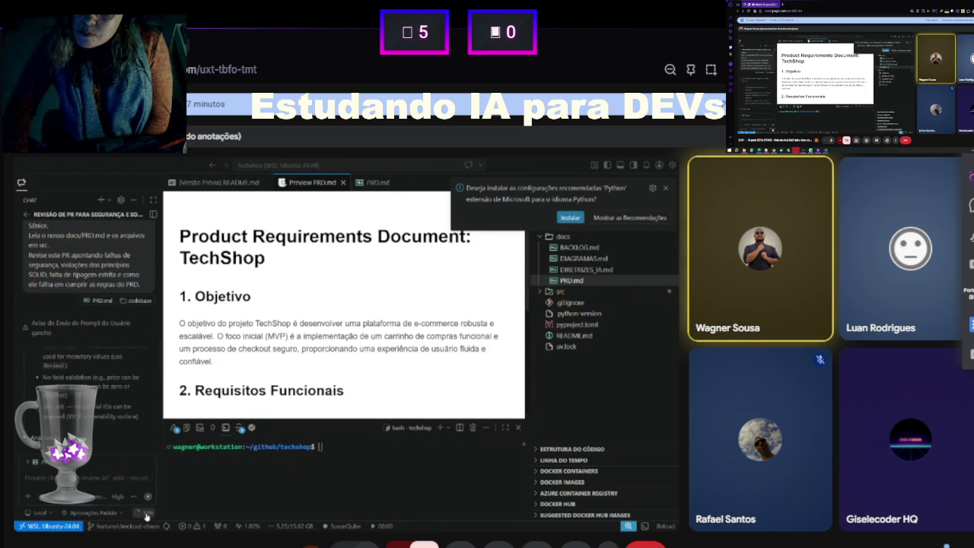
- Capture the reviewer's finished report, down to minor issues M1–M4, as a screenshot
{"action": "mouse_move", "coordinate": [146, 515]}
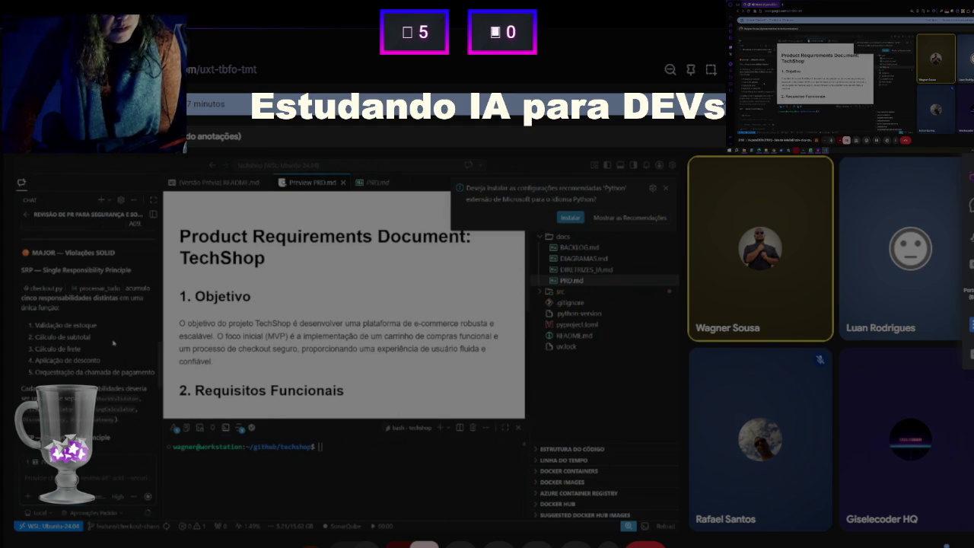
{"action": "key", "text": "ctrl+c"}
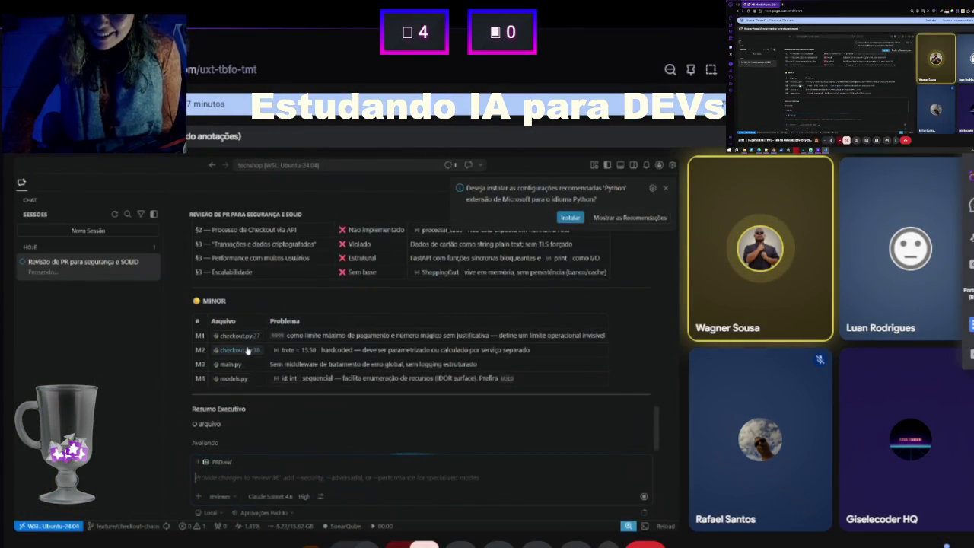
- Scroll the chat review to the BLOCKER — Segurança findings for checkout.py, then switch to PRD.md
{"action": "scroll", "coordinate": [247, 349], "scroll_direction": "up", "scroll_amount": 5}
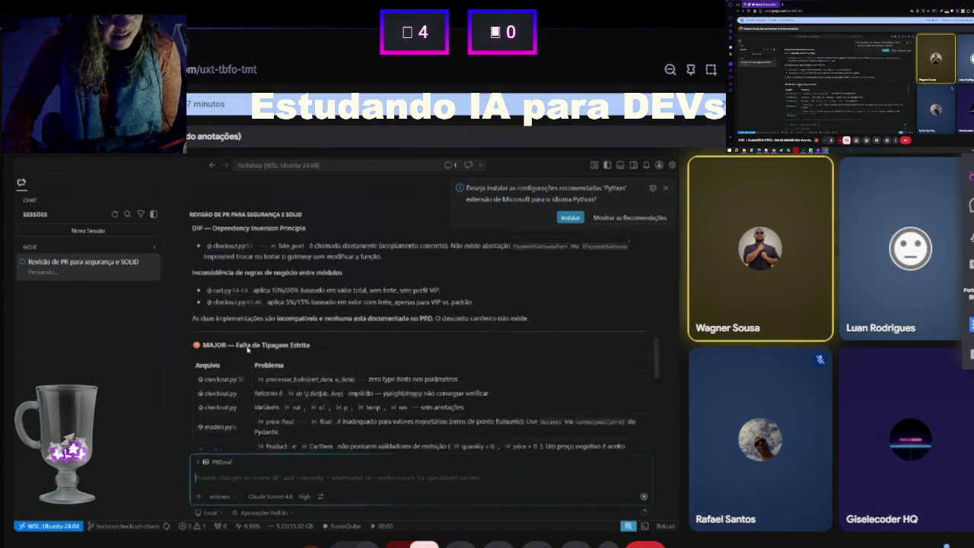
{"action": "scroll", "coordinate": [247, 349], "scroll_direction": "up", "scroll_amount": 10}
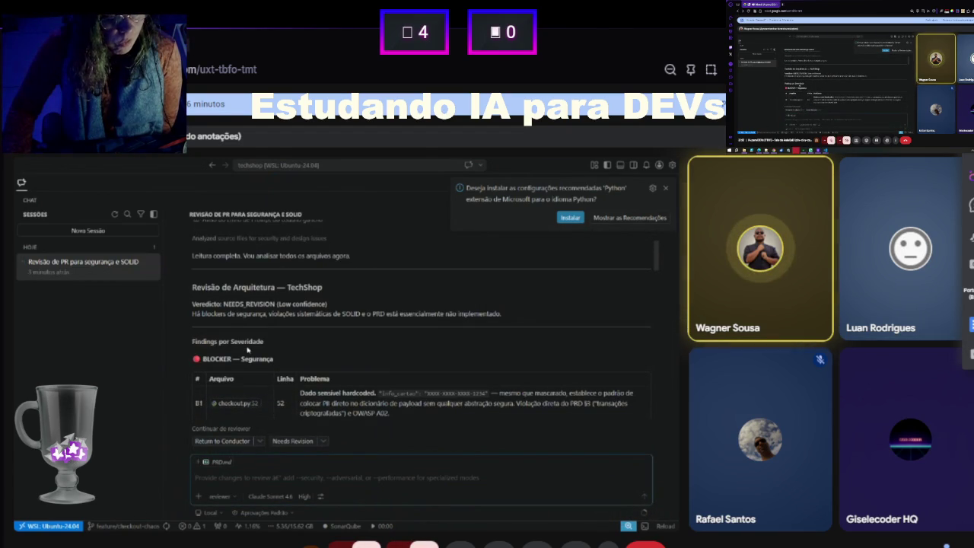
{"action": "scroll", "coordinate": [247, 349], "scroll_direction": "down", "scroll_amount": 1}
{"action": "scroll", "coordinate": [247, 349], "scroll_direction": "down", "scroll_amount": 1}
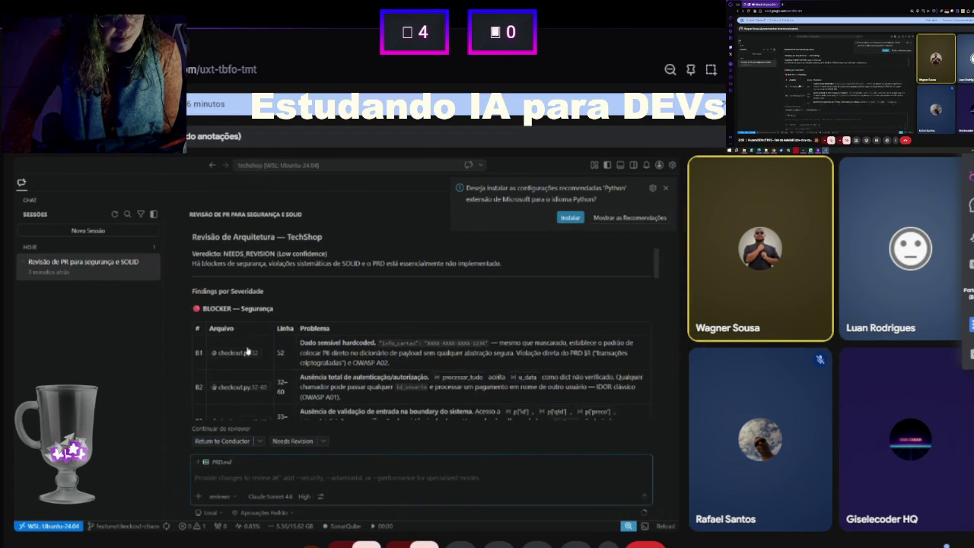
{"action": "scroll", "coordinate": [247, 349], "scroll_direction": "down", "scroll_amount": 1}
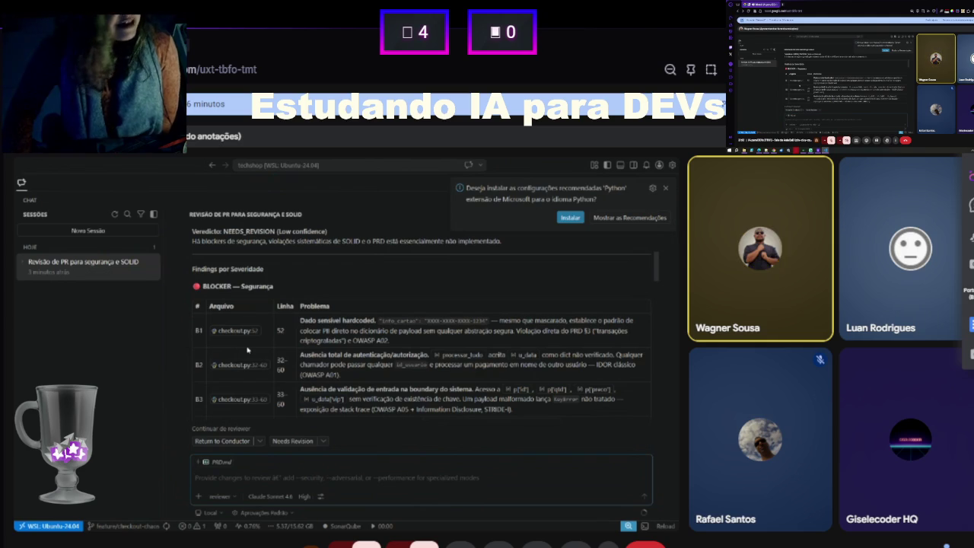
{"action": "scroll", "coordinate": [248, 349], "scroll_direction": "down", "scroll_amount": 1}
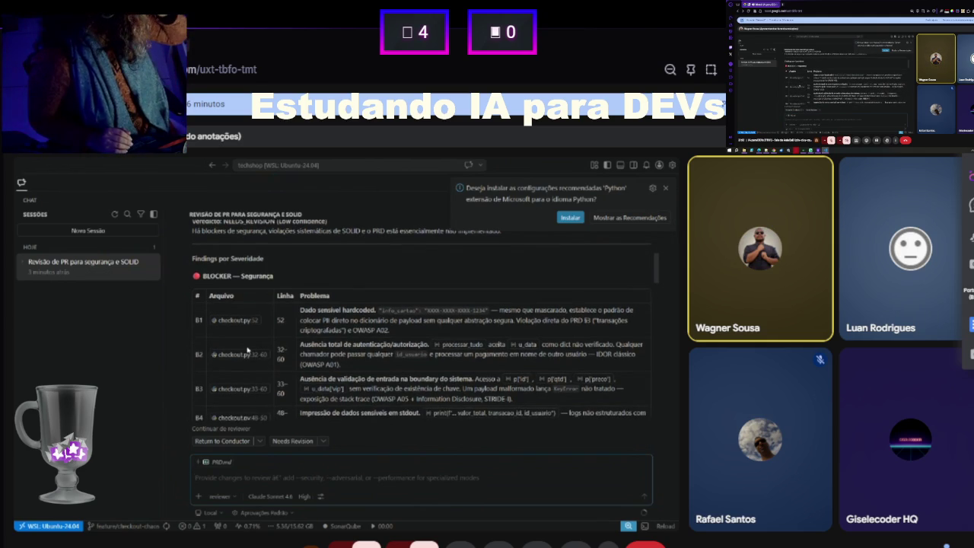
{"action": "scroll", "coordinate": [247, 349], "scroll_direction": "down", "scroll_amount": 1}
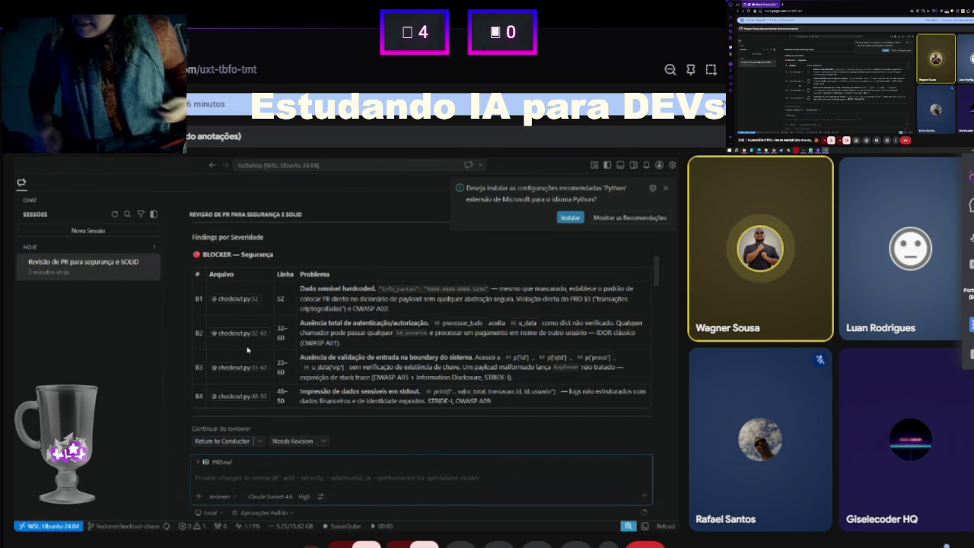
{"action": "scroll", "coordinate": [247, 349], "scroll_direction": "up", "scroll_amount": 1}
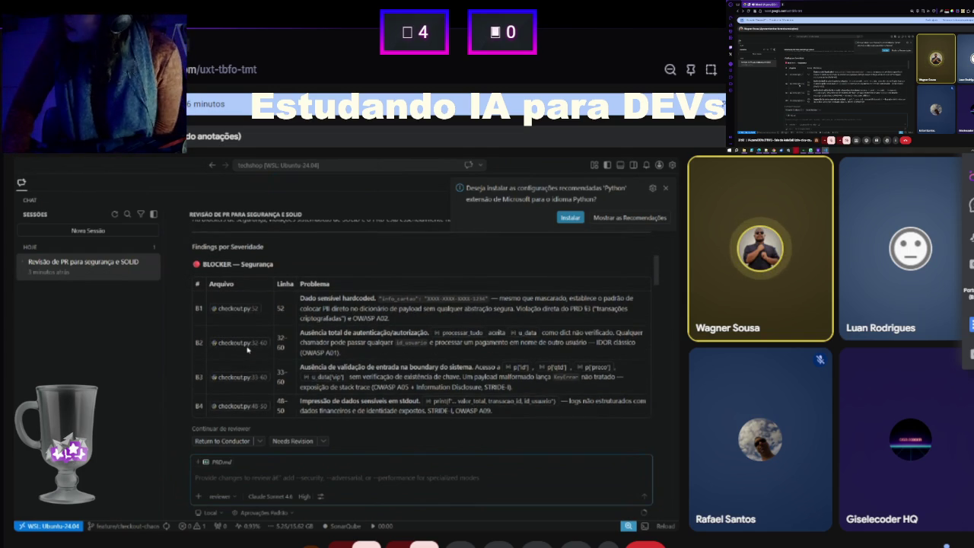
{"action": "key", "text": "ctrl+Tab"}
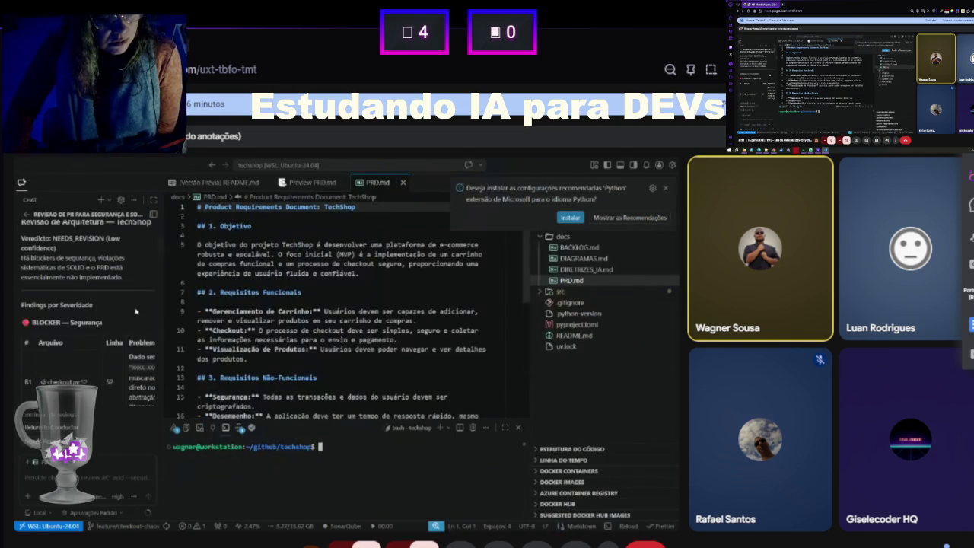
{"action": "scroll", "coordinate": [291, 244], "scroll_direction": "down", "scroll_amount": 2}
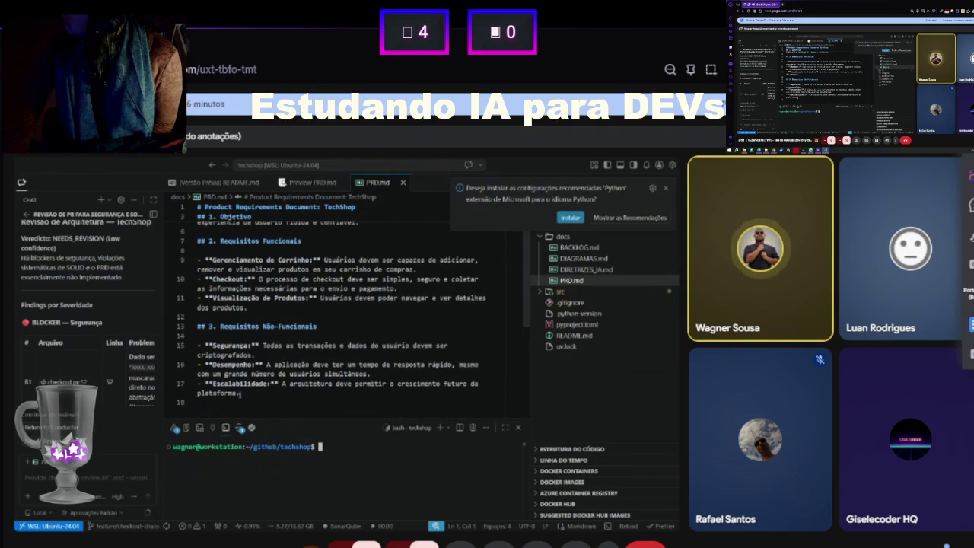
{"action": "left_click", "coordinate": [286, 396]}
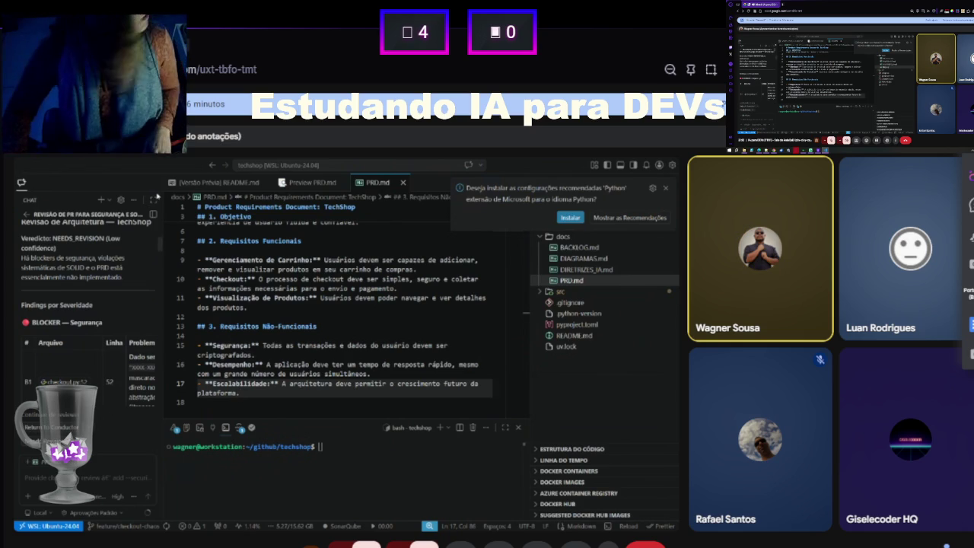
{"action": "left_click", "coordinate": [153, 199]}
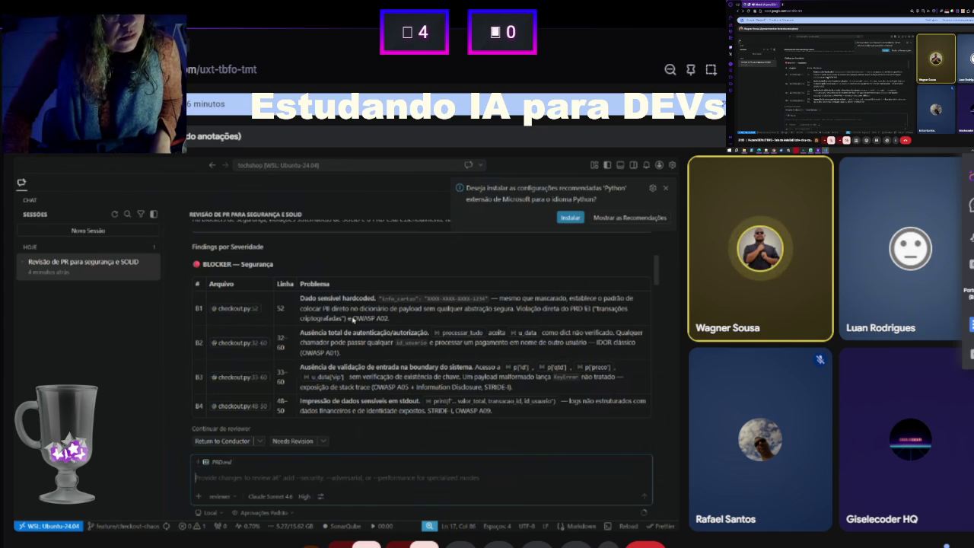
- Scroll the shared review down and back up to the BLOCKER findings
{"action": "scroll", "coordinate": [353, 320], "scroll_direction": "down", "scroll_amount": 1}
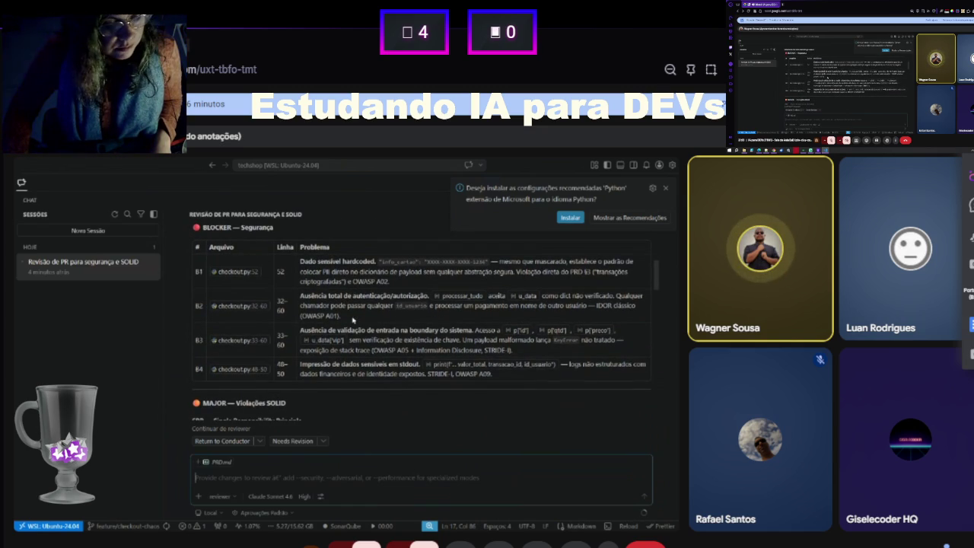
{"action": "scroll", "coordinate": [353, 320], "scroll_direction": "down", "scroll_amount": 1}
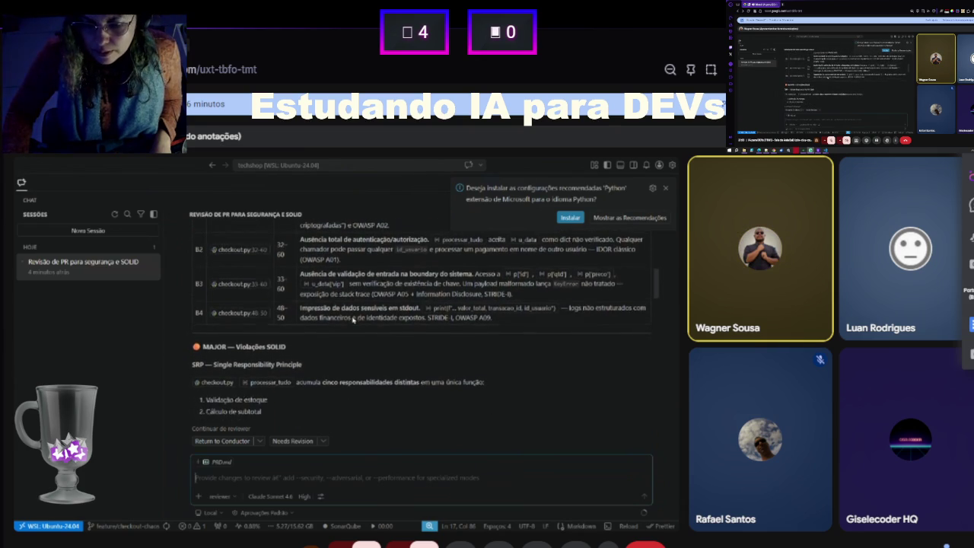
{"action": "scroll", "coordinate": [352, 319], "scroll_direction": "up", "scroll_amount": 2}
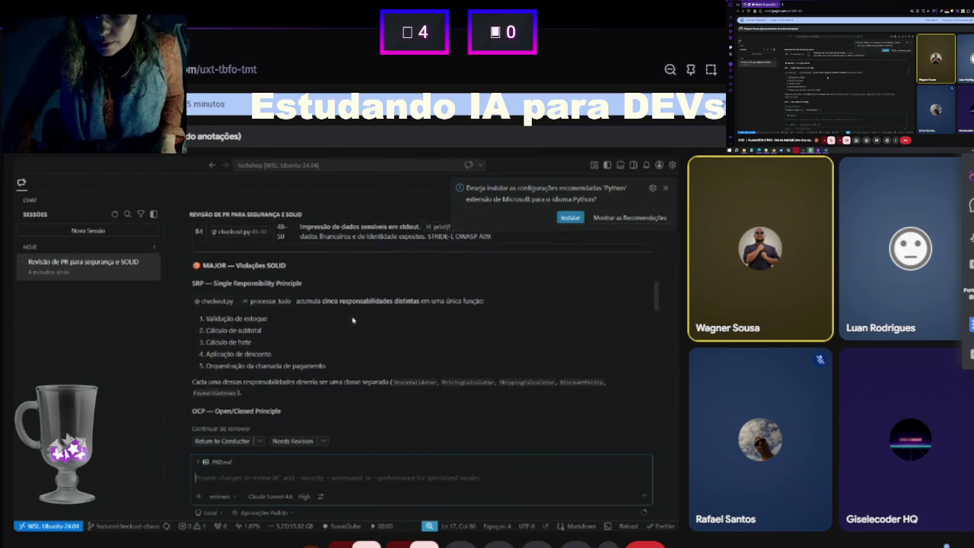
{"action": "scroll", "coordinate": [353, 320], "scroll_direction": "up", "scroll_amount": 1}
{"action": "scroll", "coordinate": [352, 319], "scroll_direction": "up", "scroll_amount": 5}
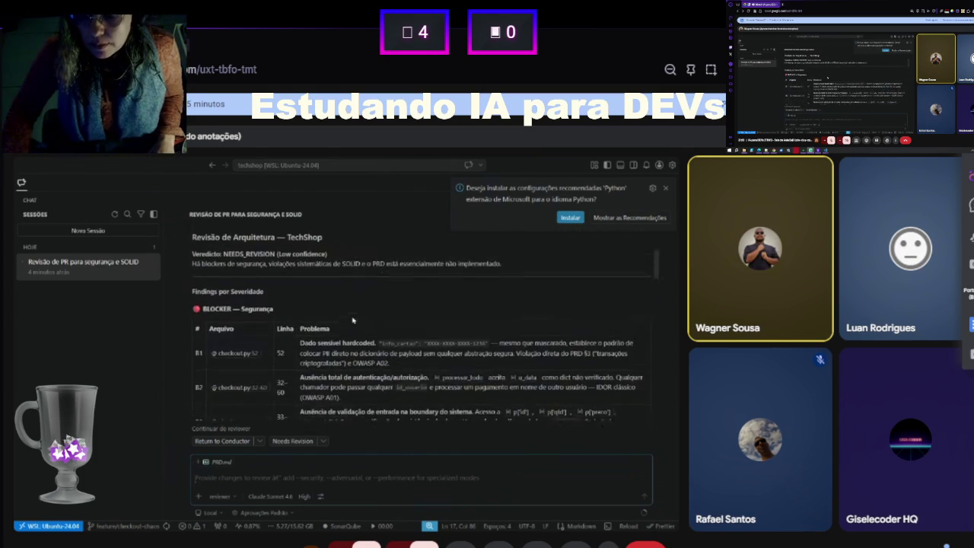
- Scroll through MAJOR SOLID and Falta de Tipagem Estrita to Não Conformidade com o PRD
{"action": "scroll", "coordinate": [352, 319], "scroll_direction": "down", "scroll_amount": 4}
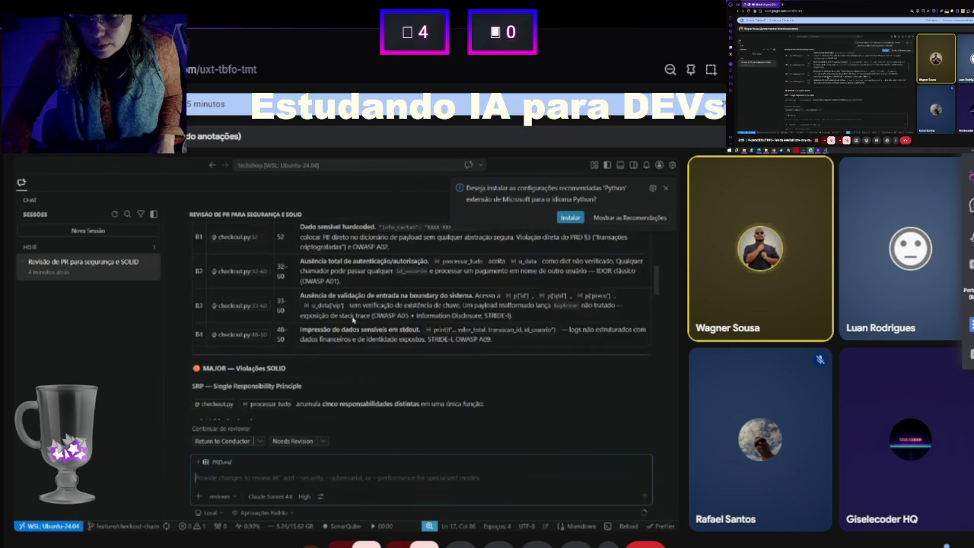
{"action": "scroll", "coordinate": [352, 319], "scroll_direction": "down", "scroll_amount": 3}
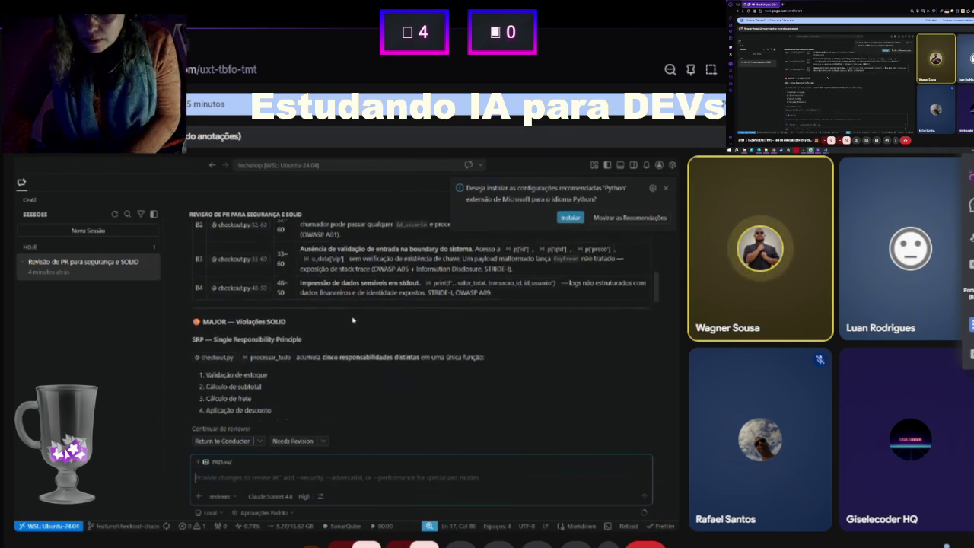
{"action": "scroll", "coordinate": [353, 319], "scroll_direction": "down", "scroll_amount": 4}
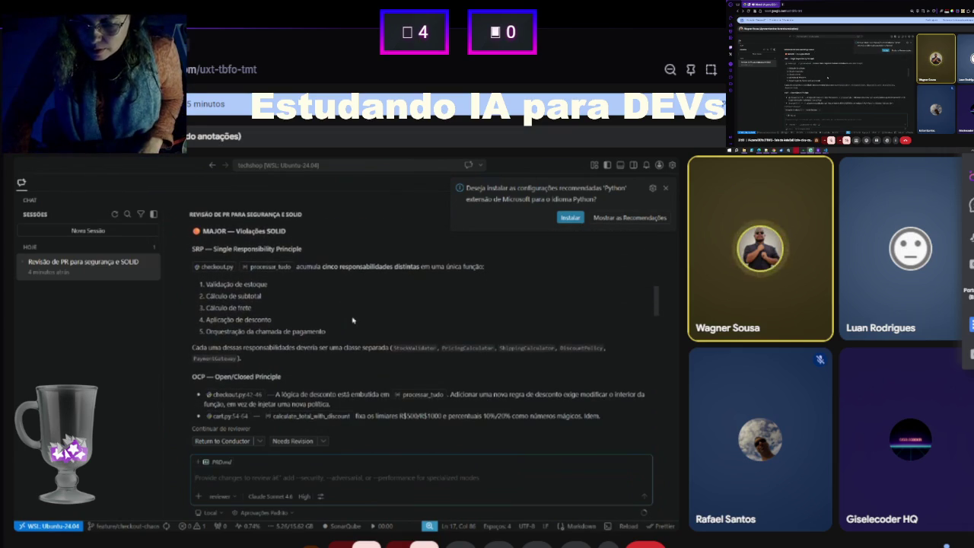
{"action": "scroll", "coordinate": [352, 319], "scroll_direction": "down", "scroll_amount": 2}
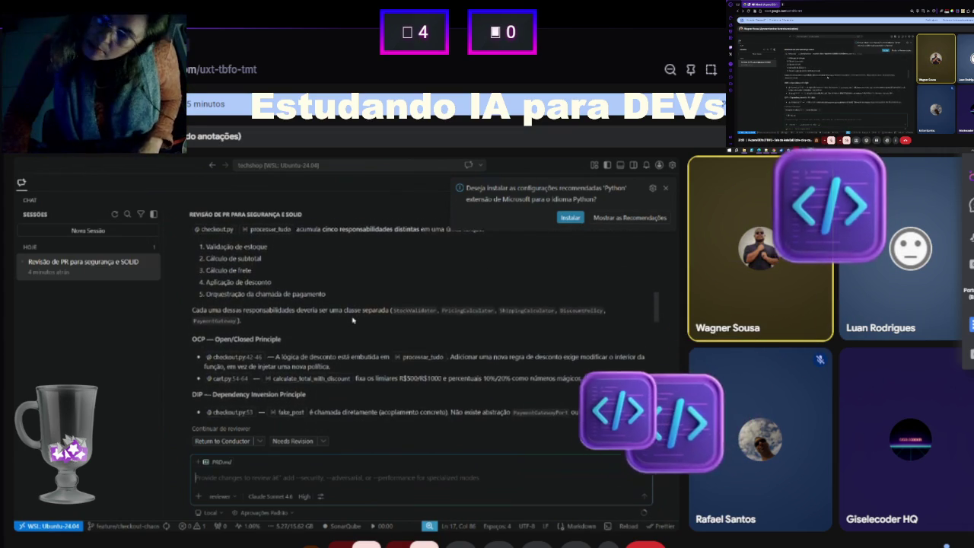
{"action": "scroll", "coordinate": [352, 319], "scroll_direction": "down", "scroll_amount": 1}
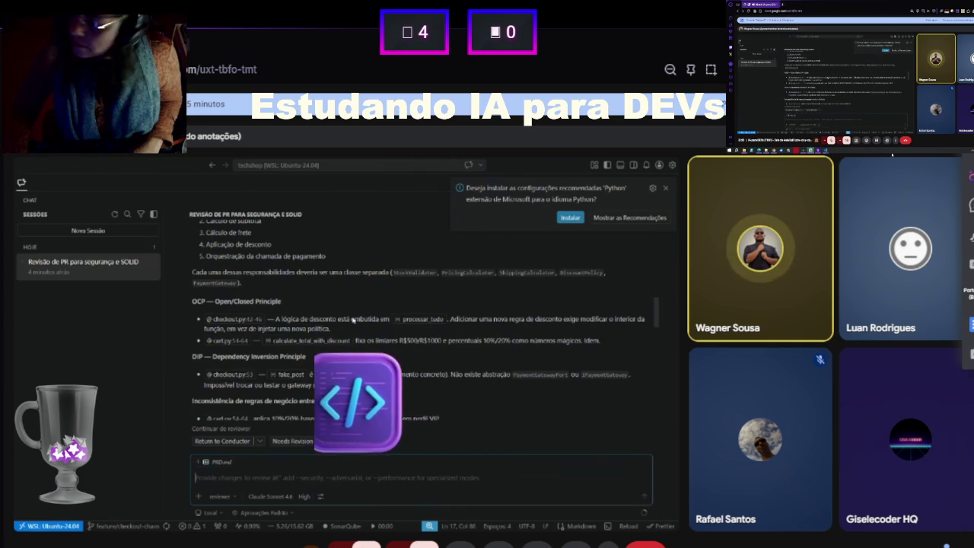
{"action": "scroll", "coordinate": [353, 319], "scroll_direction": "down", "scroll_amount": 1}
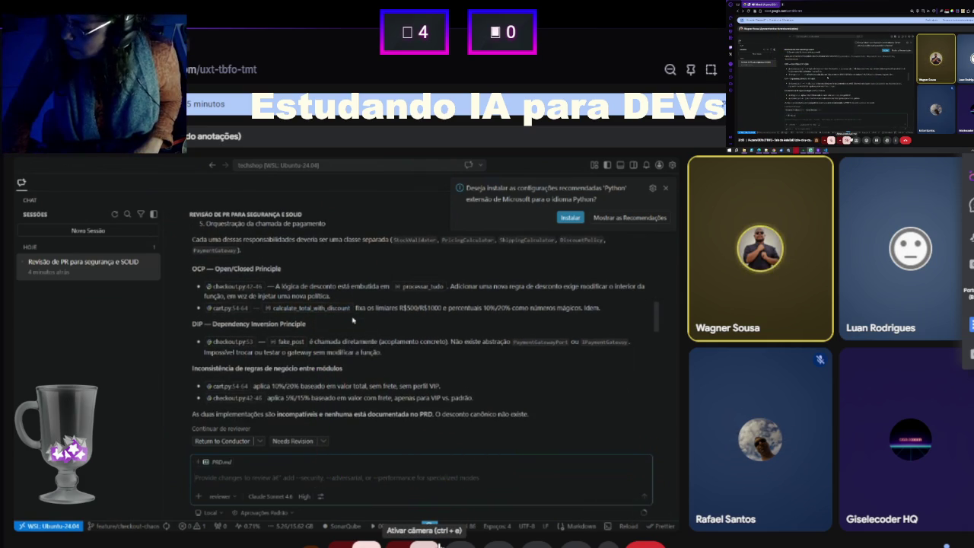
{"action": "scroll", "coordinate": [352, 320], "scroll_direction": "down", "scroll_amount": 2}
{"action": "scroll", "coordinate": [352, 320], "scroll_direction": "down", "scroll_amount": 2}
{"action": "scroll", "coordinate": [352, 320], "scroll_direction": "down", "scroll_amount": 2}
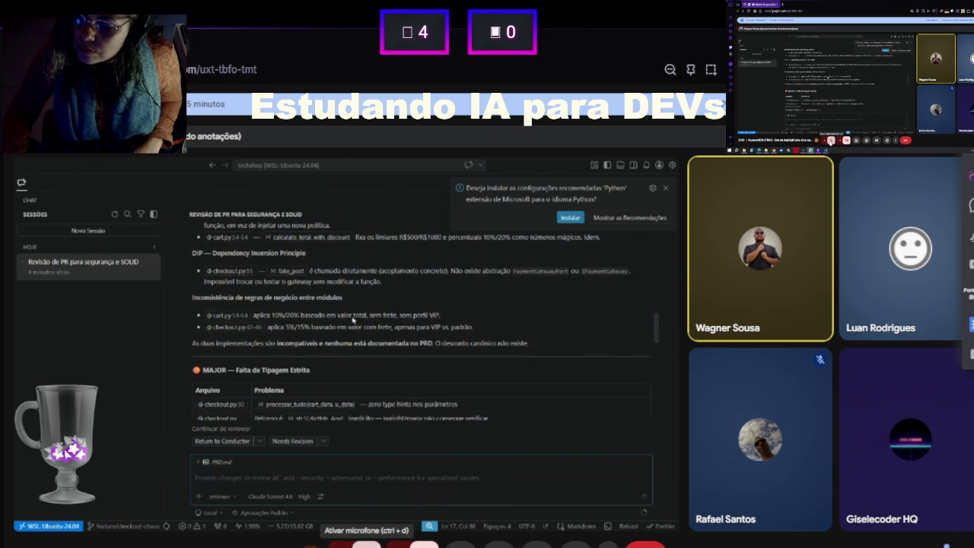
{"action": "scroll", "coordinate": [353, 320], "scroll_direction": "down", "scroll_amount": 2}
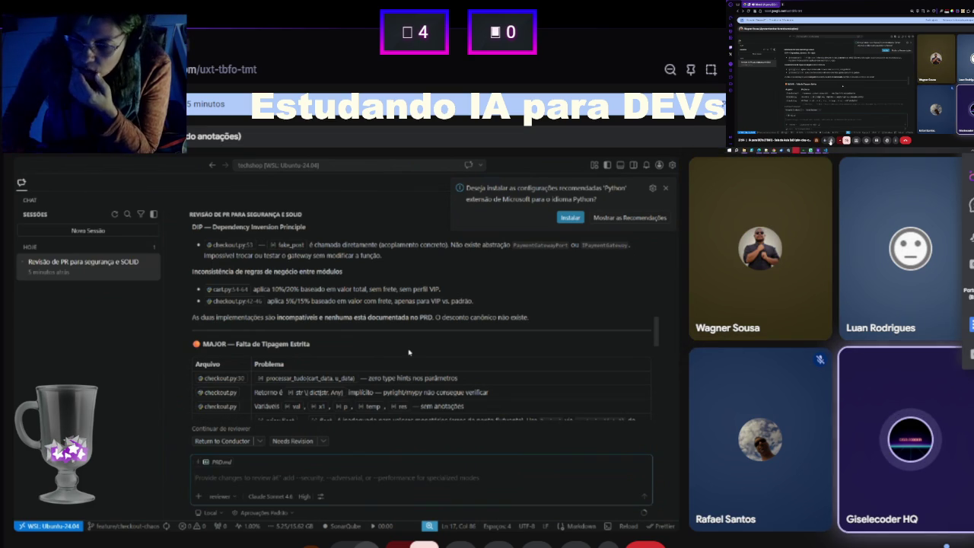
{"action": "scroll", "coordinate": [409, 352], "scroll_direction": "down", "scroll_amount": 1}
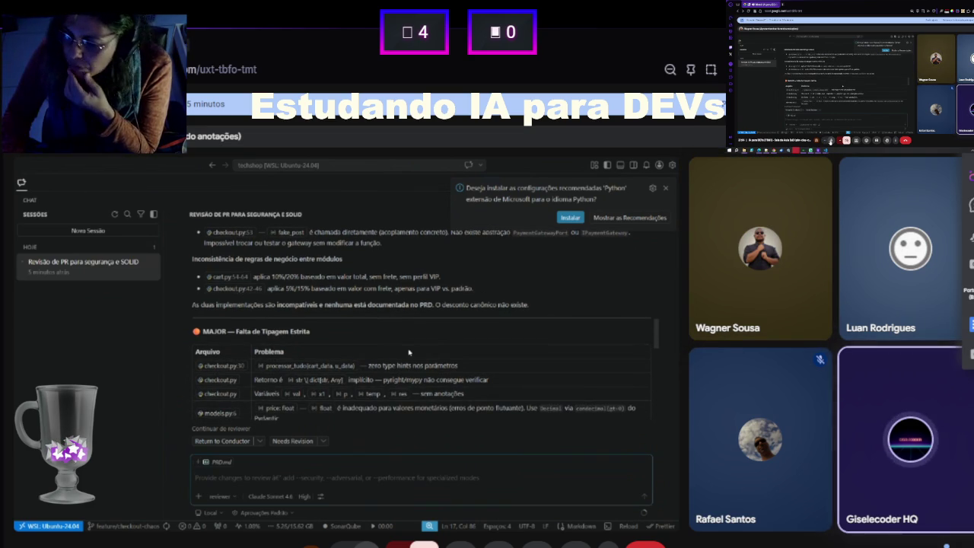
{"action": "scroll", "coordinate": [408, 352], "scroll_direction": "down", "scroll_amount": 3}
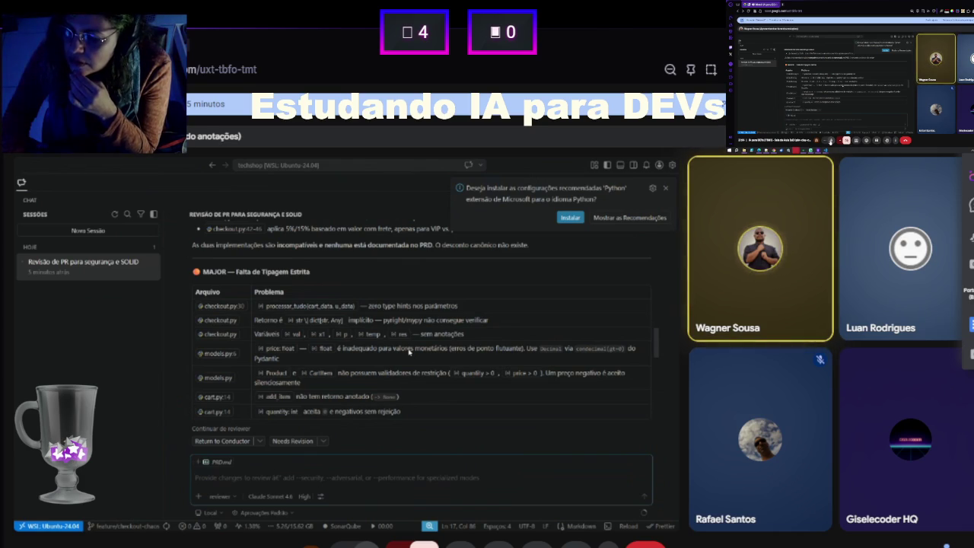
{"action": "scroll", "coordinate": [409, 352], "scroll_direction": "down", "scroll_amount": 1}
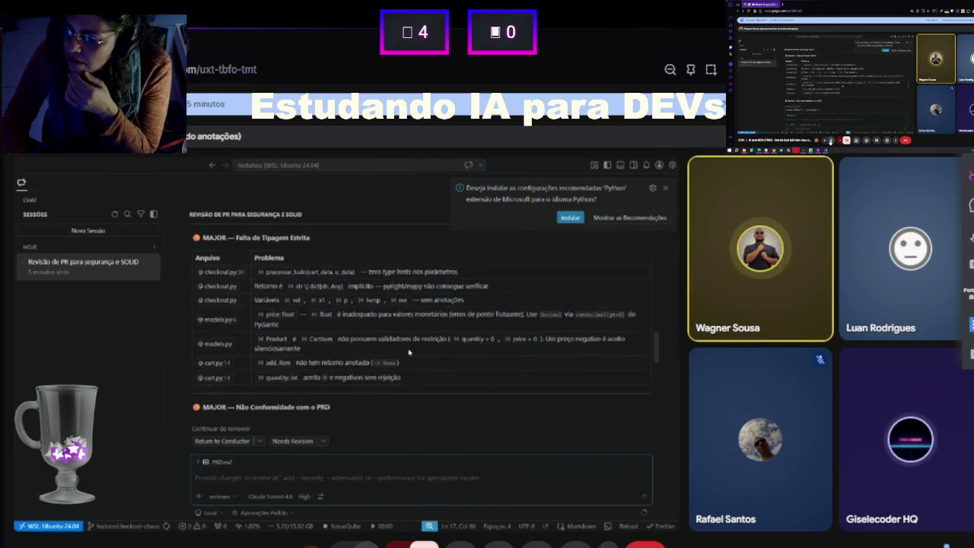
{"action": "scroll", "coordinate": [408, 351], "scroll_direction": "down", "scroll_amount": 1}
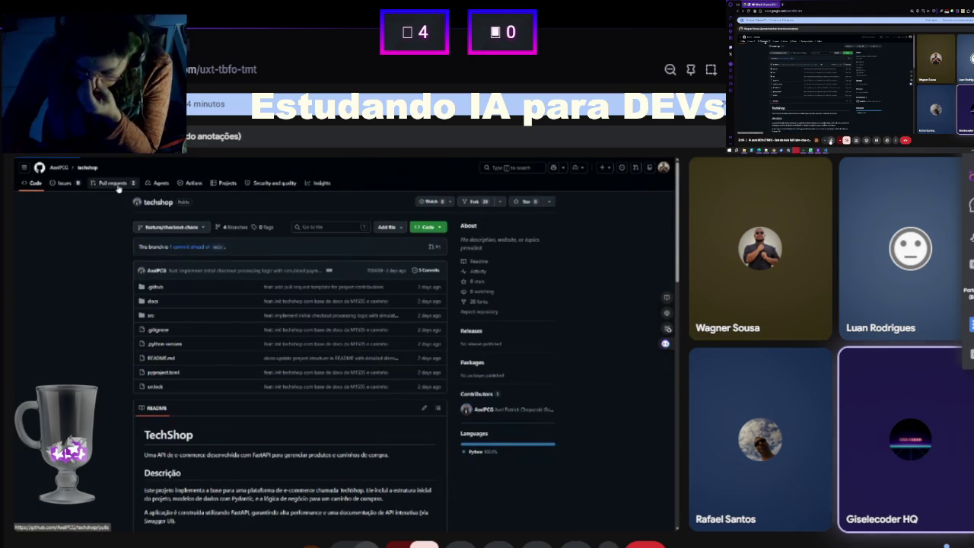
- Browse the techshop pull requests and issues lists, then return to the code overview
{"action": "left_click", "coordinate": [118, 188]}
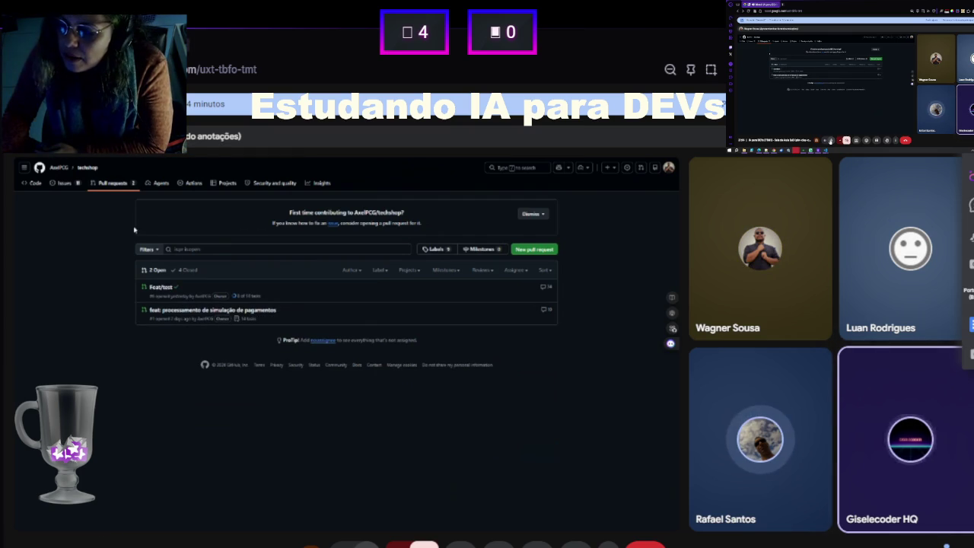
{"action": "left_click", "coordinate": [74, 185]}
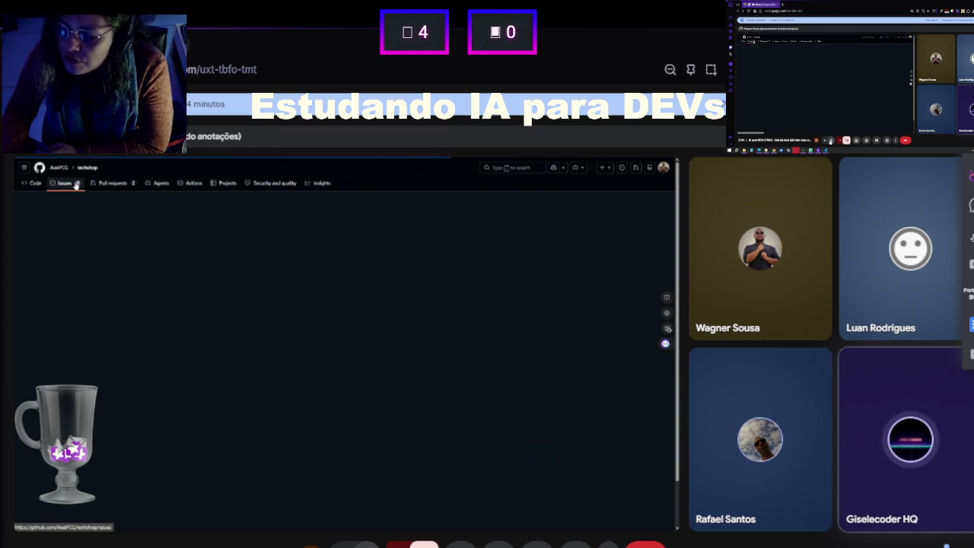
{"action": "left_click", "coordinate": [35, 184]}
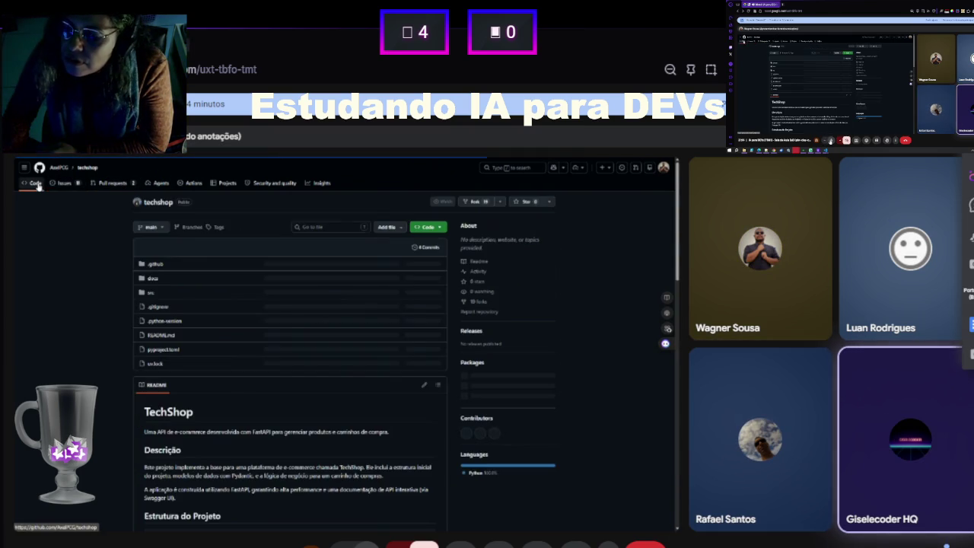
- Switch the repository to the feature/checkout-chaos branch and view its pull requests
{"action": "left_click", "coordinate": [151, 227]}
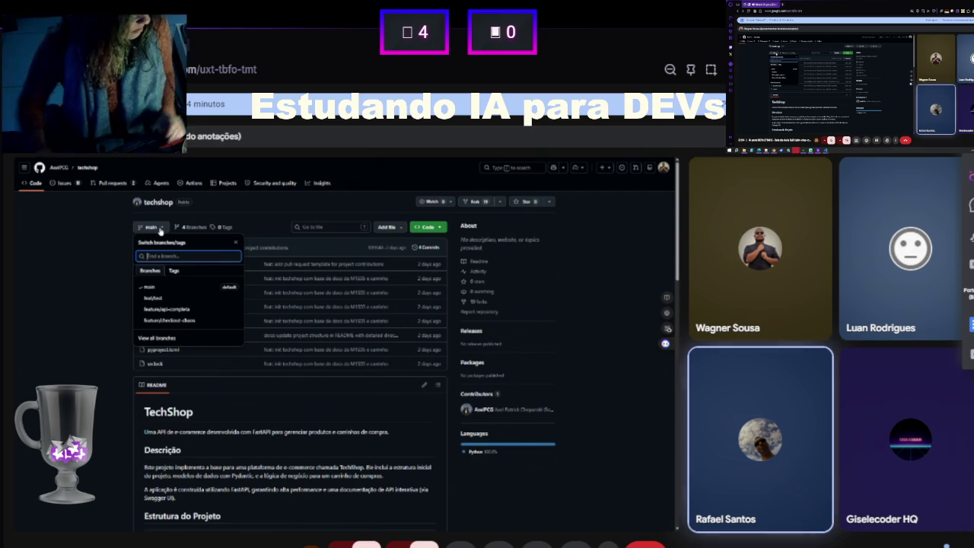
{"action": "left_click", "coordinate": [159, 325]}
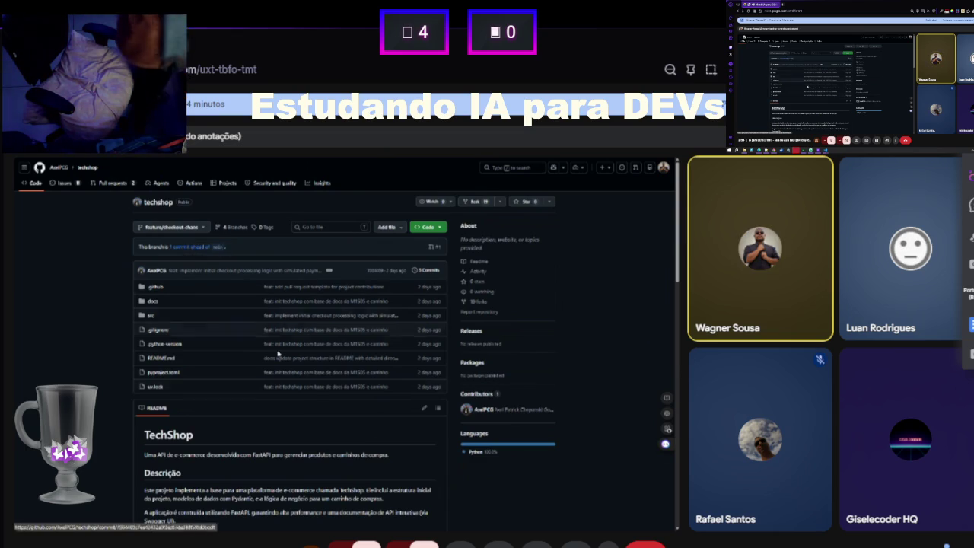
{"action": "scroll", "coordinate": [315, 402], "scroll_direction": "down", "scroll_amount": 3}
{"action": "scroll", "coordinate": [316, 403], "scroll_direction": "up", "scroll_amount": 3}
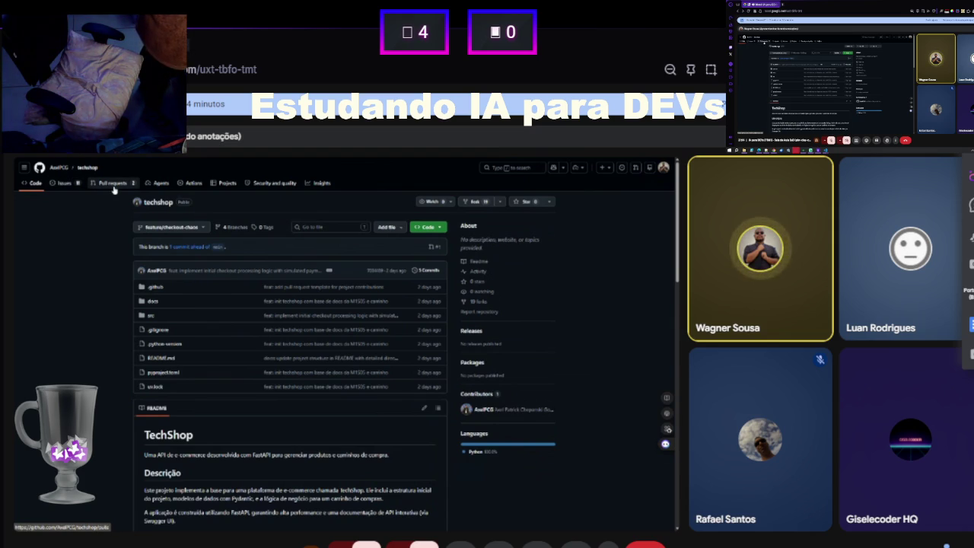
{"action": "left_click", "coordinate": [114, 188]}
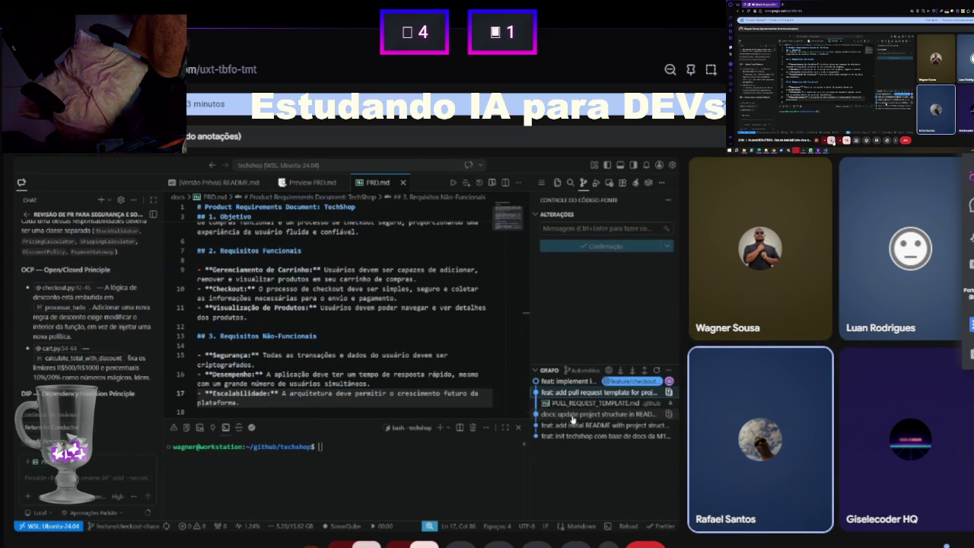
- Expand the 'feat: implement' commit in the Source Control graph and open its checkout.py
{"action": "left_click", "coordinate": [573, 415]}
{"action": "left_click", "coordinate": [565, 381]}
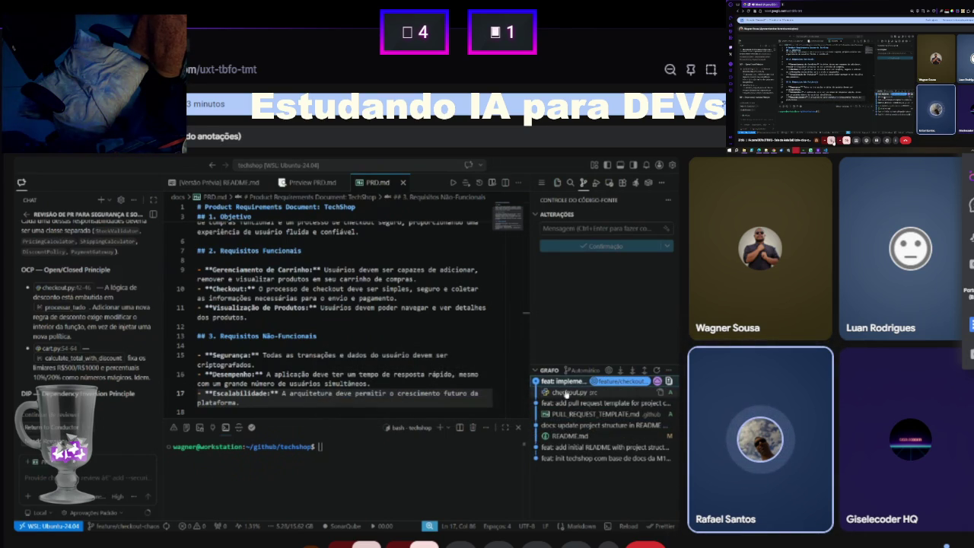
{"action": "left_click", "coordinate": [567, 393]}
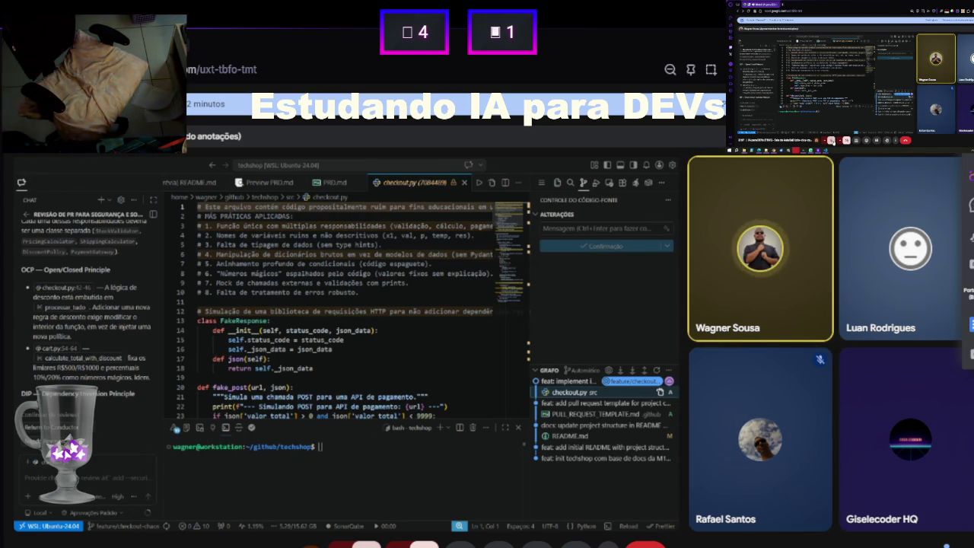
- Read down through the checkout.py code from the feature commit
{"action": "left_click", "coordinate": [315, 349]}
{"action": "scroll", "coordinate": [417, 344], "scroll_direction": "down", "scroll_amount": 6}
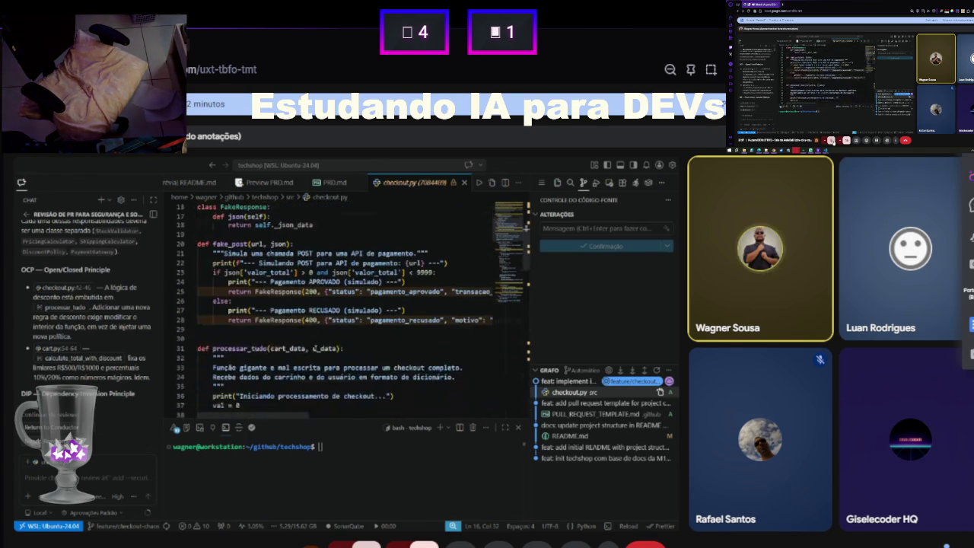
{"action": "scroll", "coordinate": [417, 344], "scroll_direction": "down", "scroll_amount": 20}
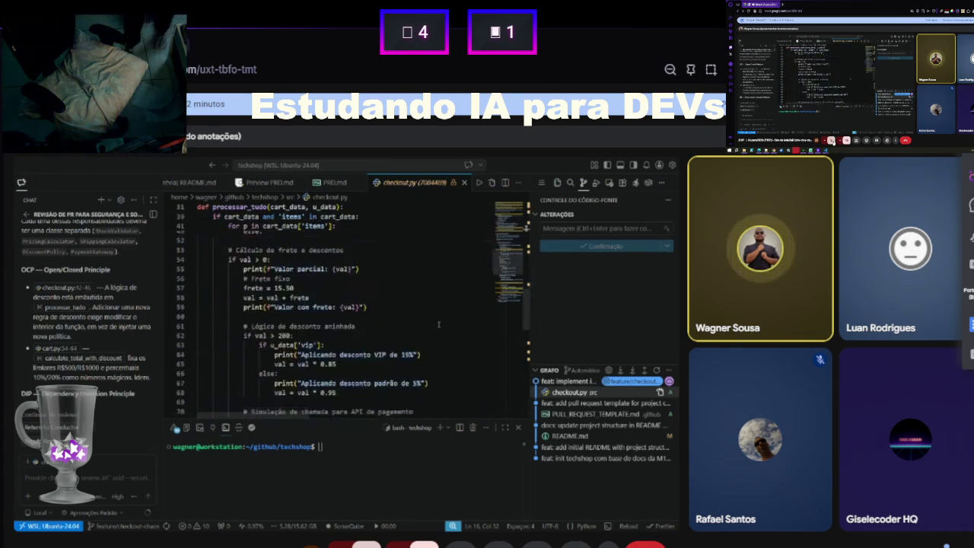
{"action": "scroll", "coordinate": [438, 324], "scroll_direction": "down", "scroll_amount": 1}
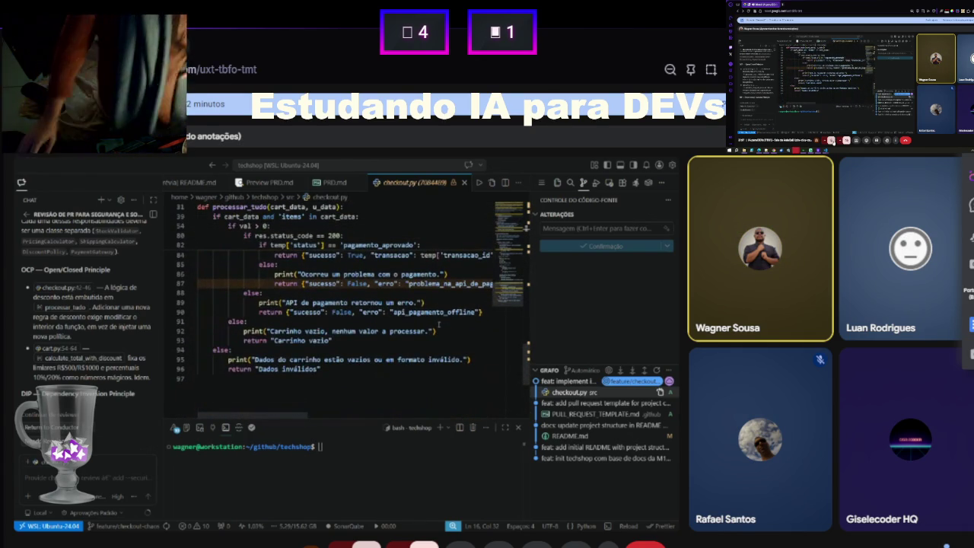
- Show the project files with src expanded and scroll through PRD.md
{"action": "left_click", "coordinate": [557, 183]}
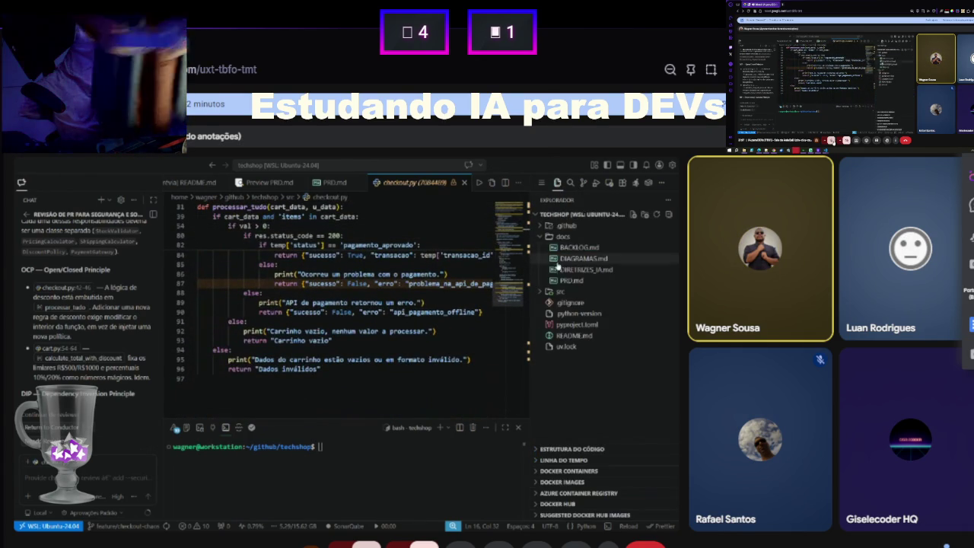
{"action": "left_click", "coordinate": [562, 291]}
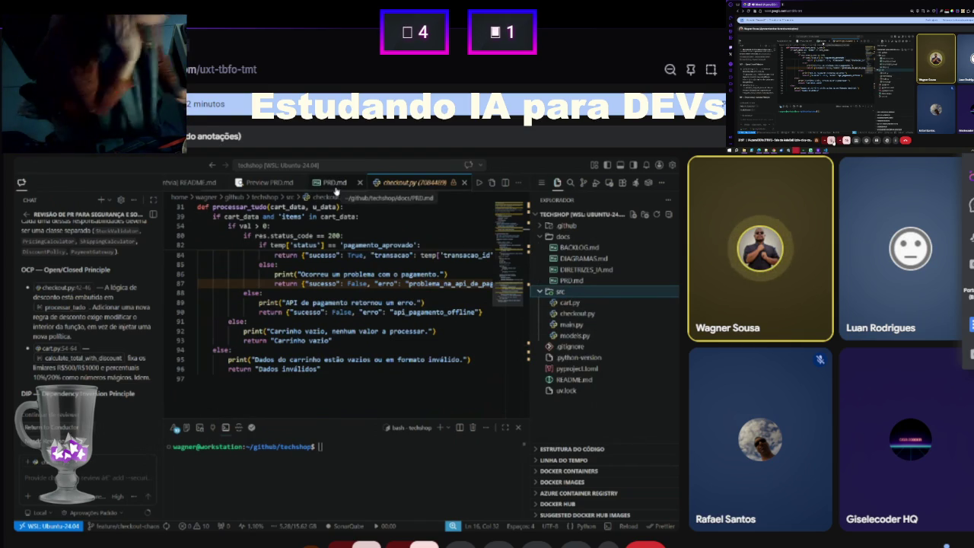
{"action": "left_click", "coordinate": [335, 183]}
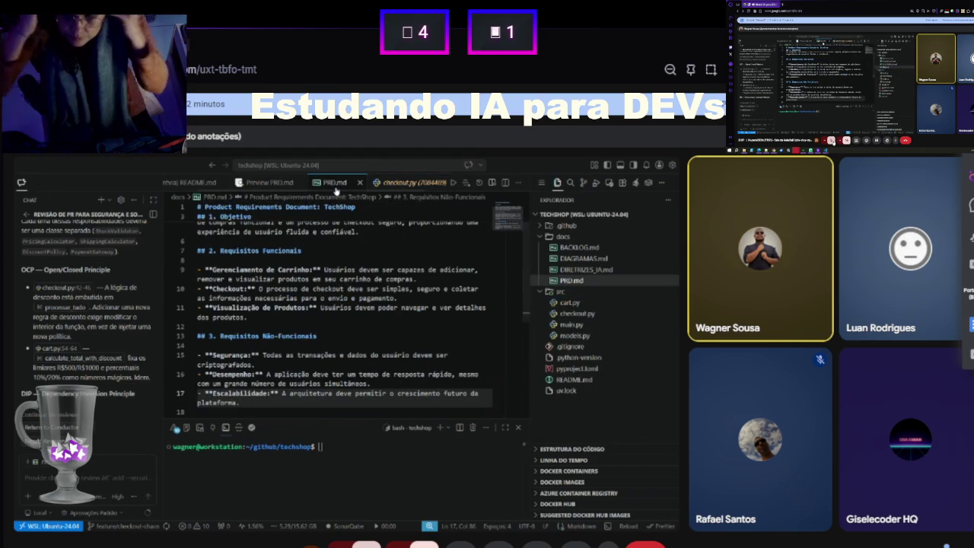
{"action": "scroll", "coordinate": [290, 376], "scroll_direction": "down", "scroll_amount": 5}
{"action": "scroll", "coordinate": [291, 376], "scroll_direction": "up", "scroll_amount": 5}
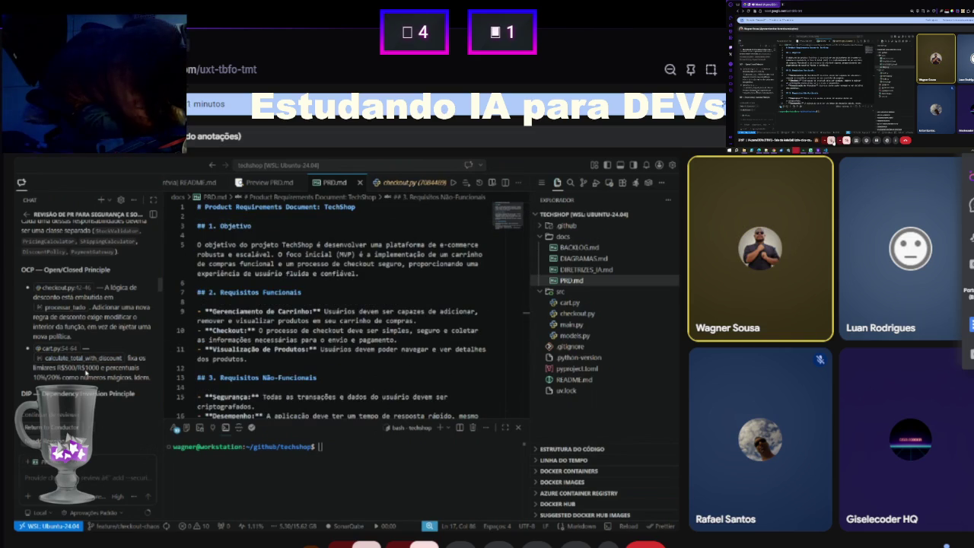
{"action": "scroll", "coordinate": [86, 373], "scroll_direction": "down", "scroll_amount": 4}
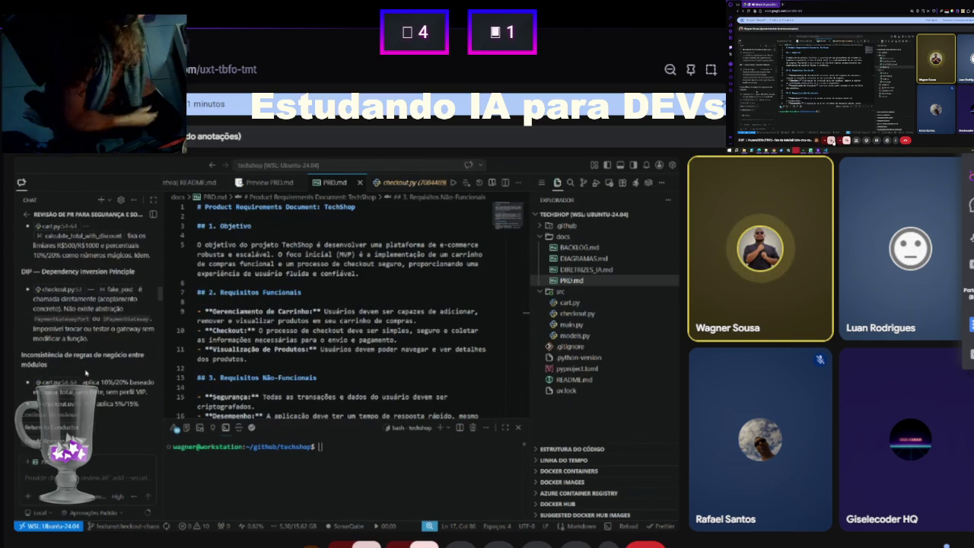
{"action": "scroll", "coordinate": [86, 372], "scroll_direction": "down", "scroll_amount": 1}
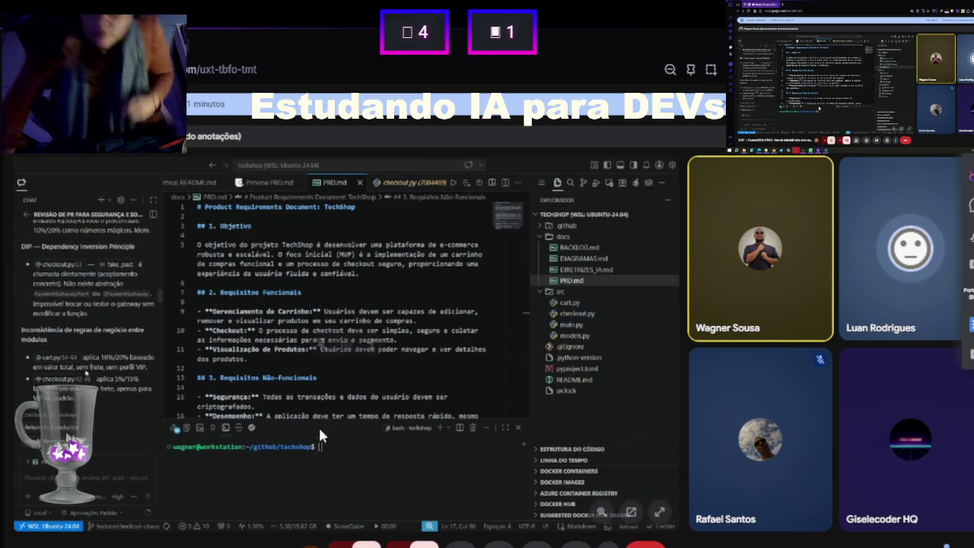
{"action": "scroll", "coordinate": [86, 373], "scroll_direction": "down", "scroll_amount": 1}
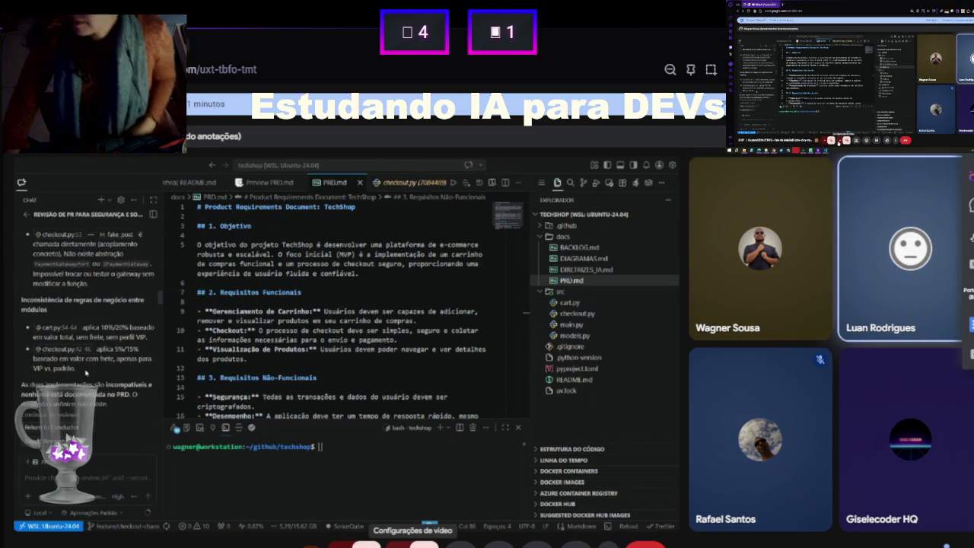
{"action": "scroll", "coordinate": [86, 373], "scroll_direction": "down", "scroll_amount": 1}
{"action": "scroll", "coordinate": [86, 372], "scroll_direction": "down", "scroll_amount": 5}
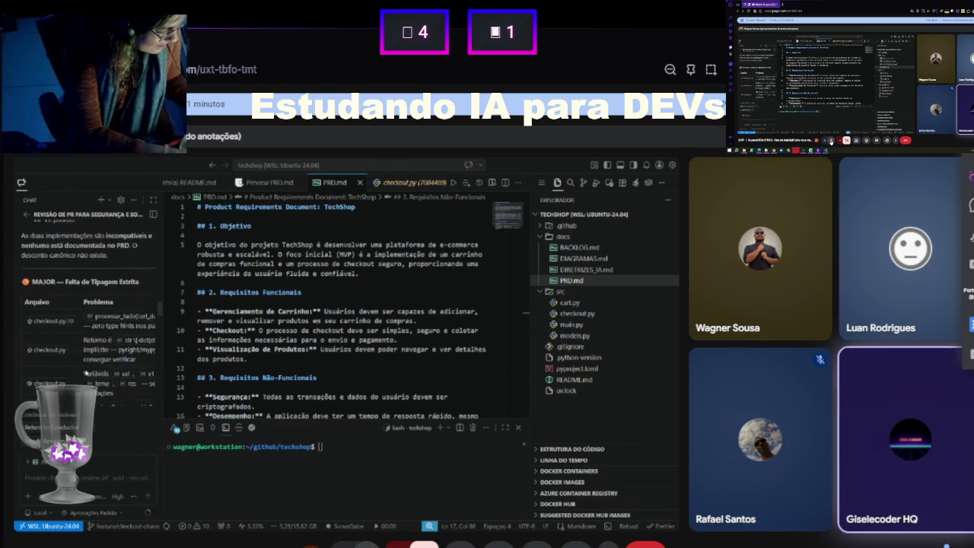
{"action": "scroll", "coordinate": [86, 373], "scroll_direction": "down", "scroll_amount": 10}
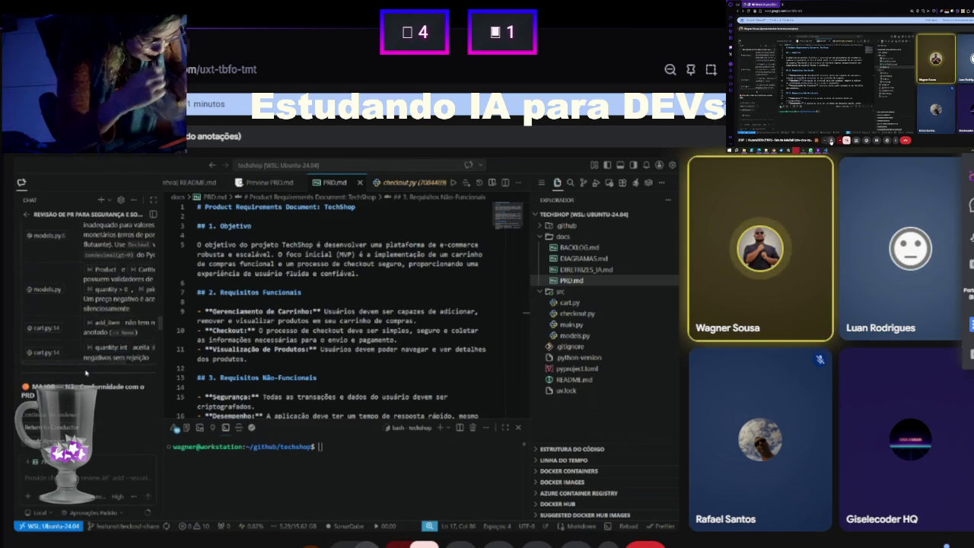
{"action": "scroll", "coordinate": [86, 373], "scroll_direction": "down", "scroll_amount": 5}
{"action": "scroll", "coordinate": [86, 373], "scroll_direction": "down", "scroll_amount": 10}
{"action": "scroll", "coordinate": [86, 372], "scroll_direction": "down", "scroll_amount": 10}
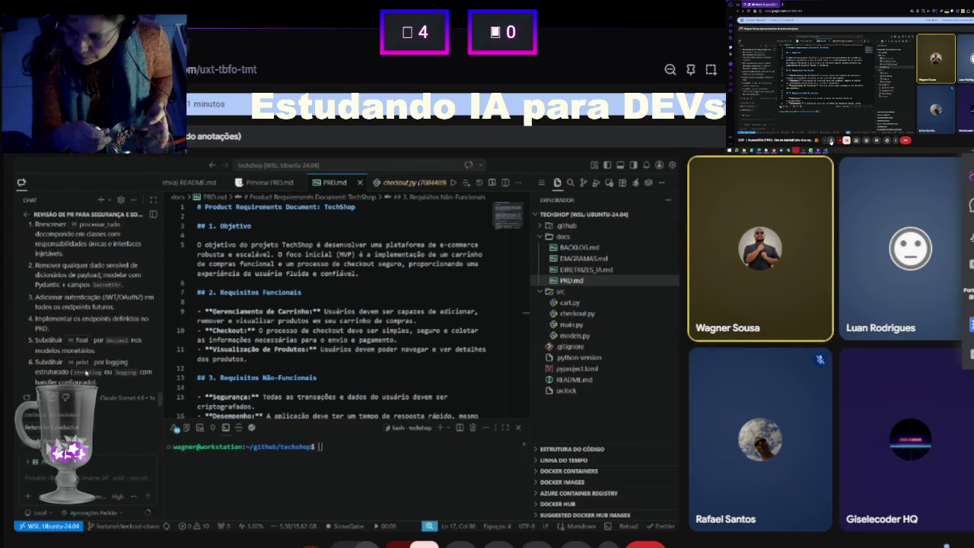
{"action": "scroll", "coordinate": [86, 373], "scroll_direction": "up", "scroll_amount": 4}
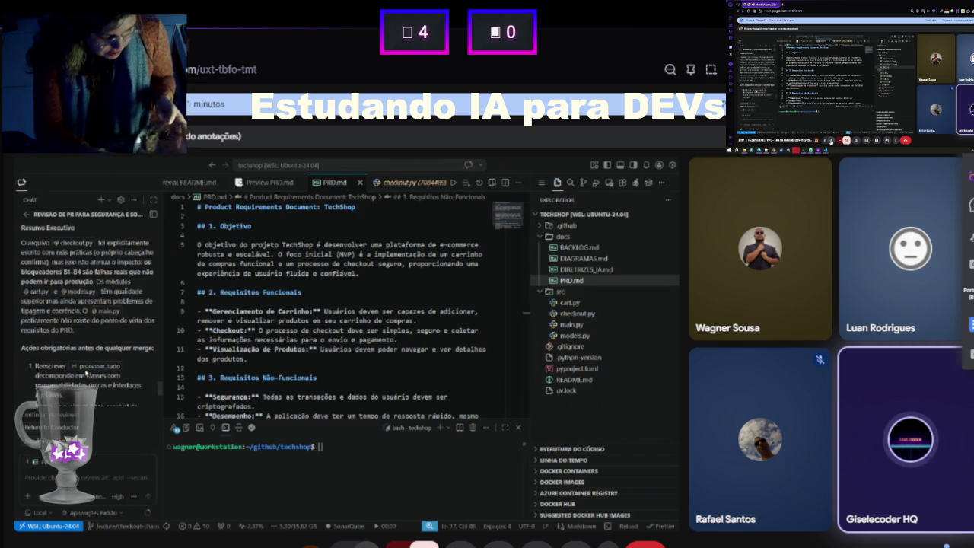
{"action": "scroll", "coordinate": [86, 373], "scroll_direction": "up", "scroll_amount": 3}
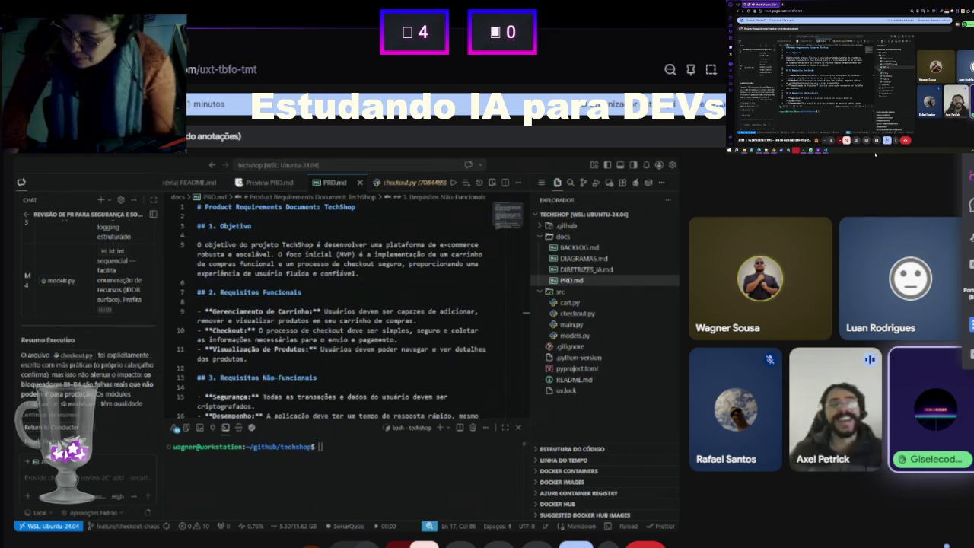
{"action": "scroll", "coordinate": [114, 364], "scroll_direction": "up", "scroll_amount": 5}
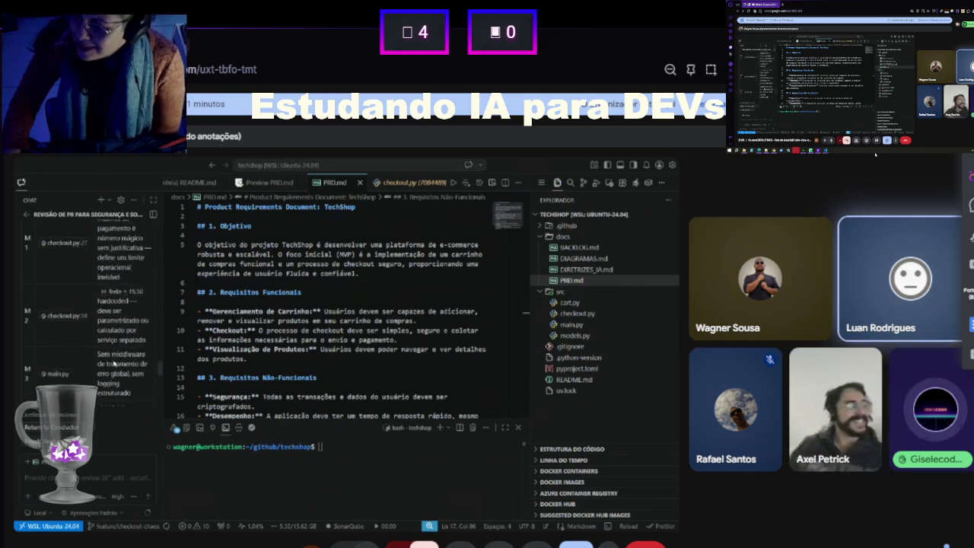
{"action": "scroll", "coordinate": [115, 364], "scroll_direction": "up", "scroll_amount": 1}
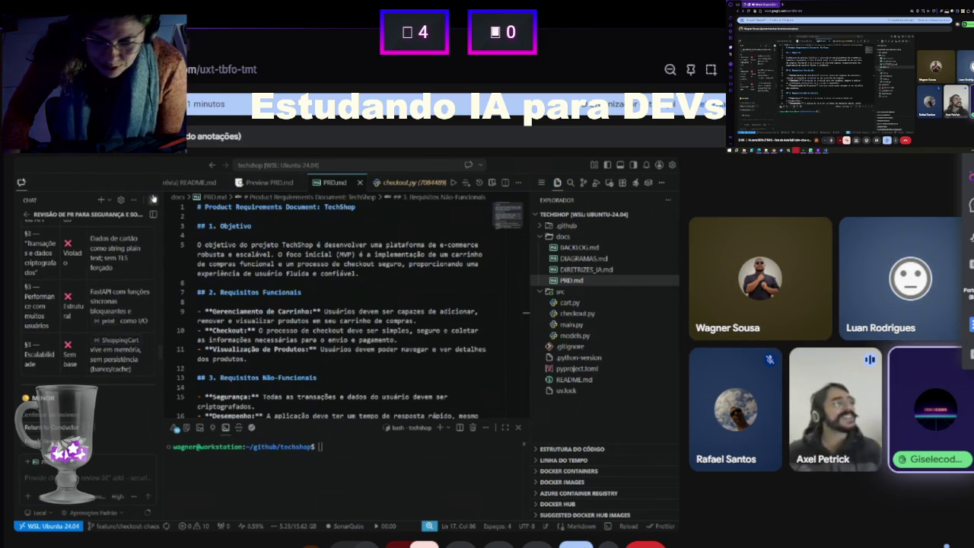
{"action": "scroll", "coordinate": [132, 278], "scroll_direction": "up", "scroll_amount": 10}
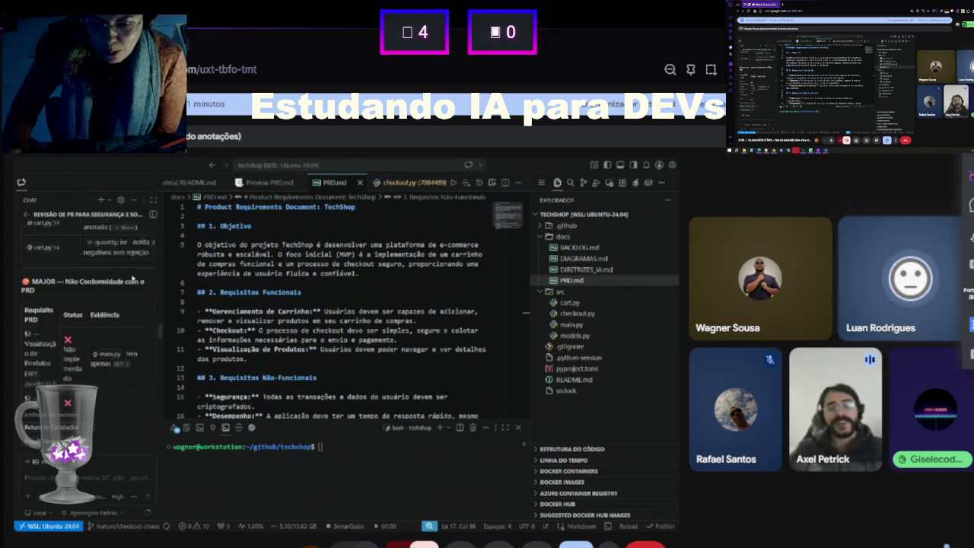
{"action": "scroll", "coordinate": [132, 278], "scroll_direction": "up", "scroll_amount": 5}
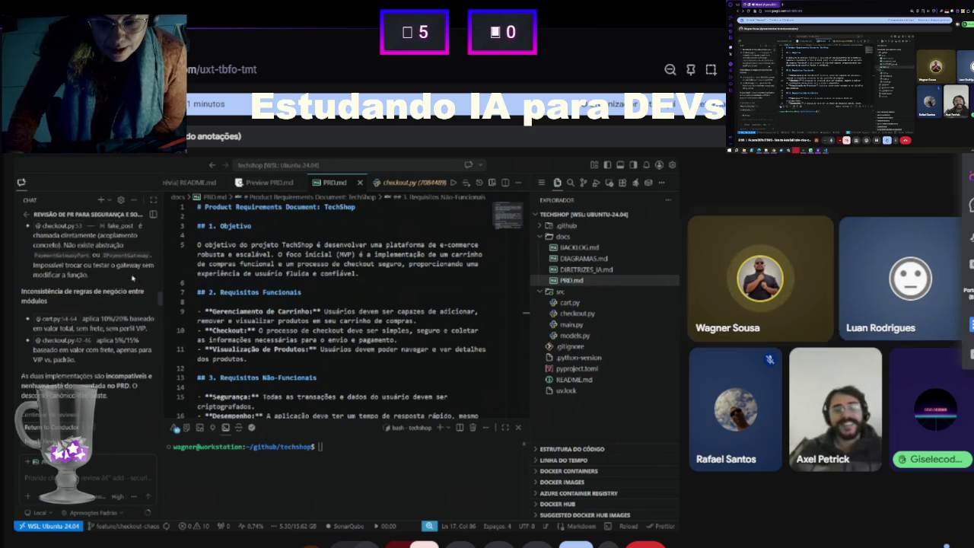
{"action": "scroll", "coordinate": [133, 279], "scroll_direction": "up", "scroll_amount": 10}
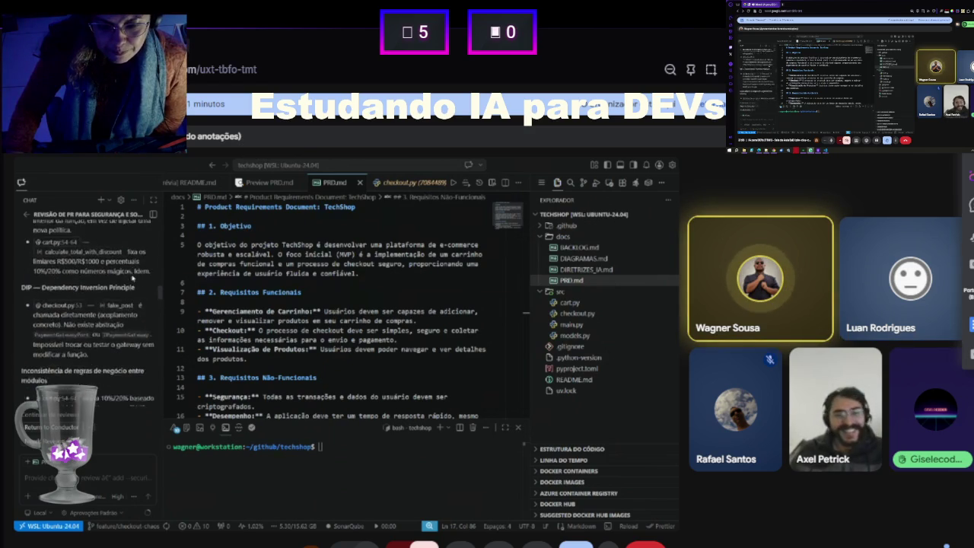
- Maximize the Copilot PR review chat over the editor and scroll through the review
{"action": "left_click", "coordinate": [152, 201]}
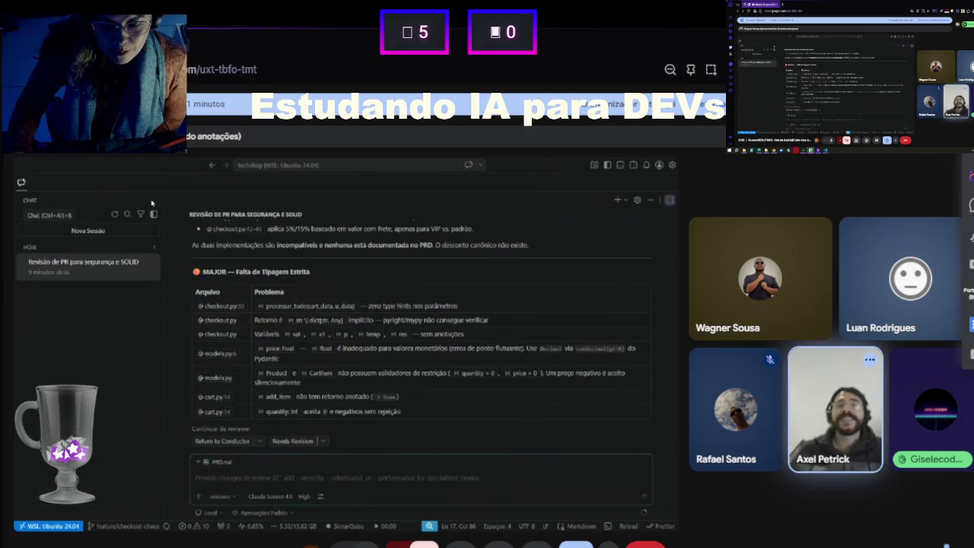
{"action": "scroll", "coordinate": [280, 302], "scroll_direction": "up", "scroll_amount": 15}
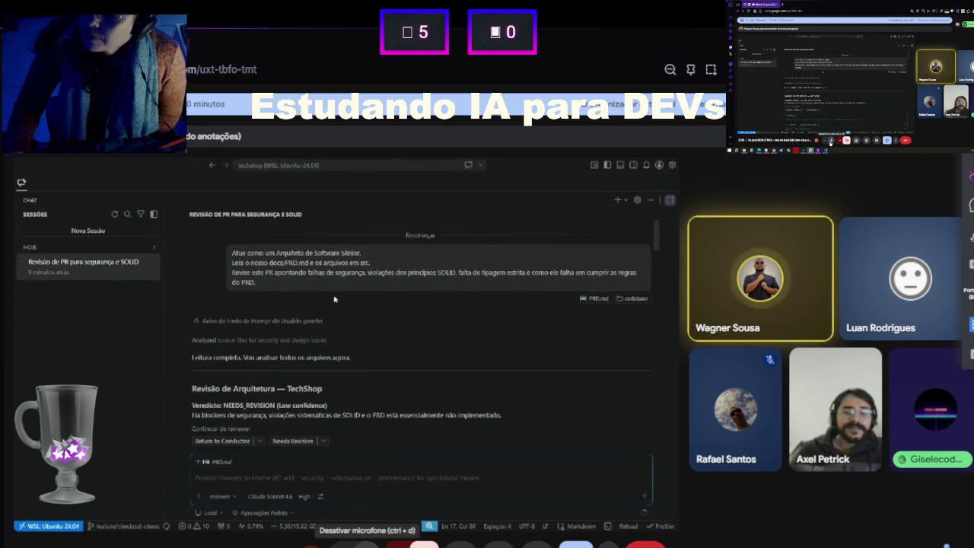
{"action": "scroll", "coordinate": [335, 299], "scroll_direction": "down", "scroll_amount": 1}
{"action": "scroll", "coordinate": [334, 299], "scroll_direction": "up", "scroll_amount": 1}
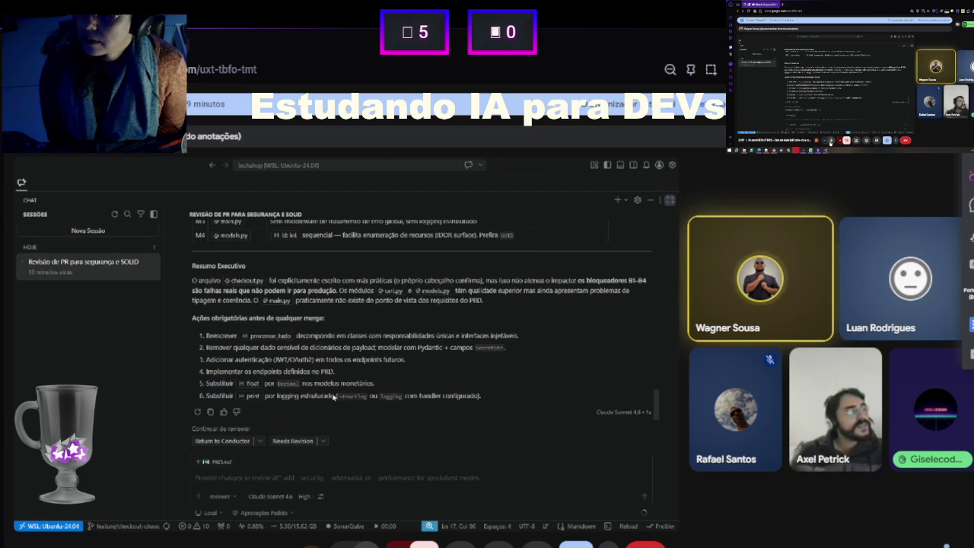
{"action": "scroll", "coordinate": [327, 394], "scroll_direction": "up", "scroll_amount": 15}
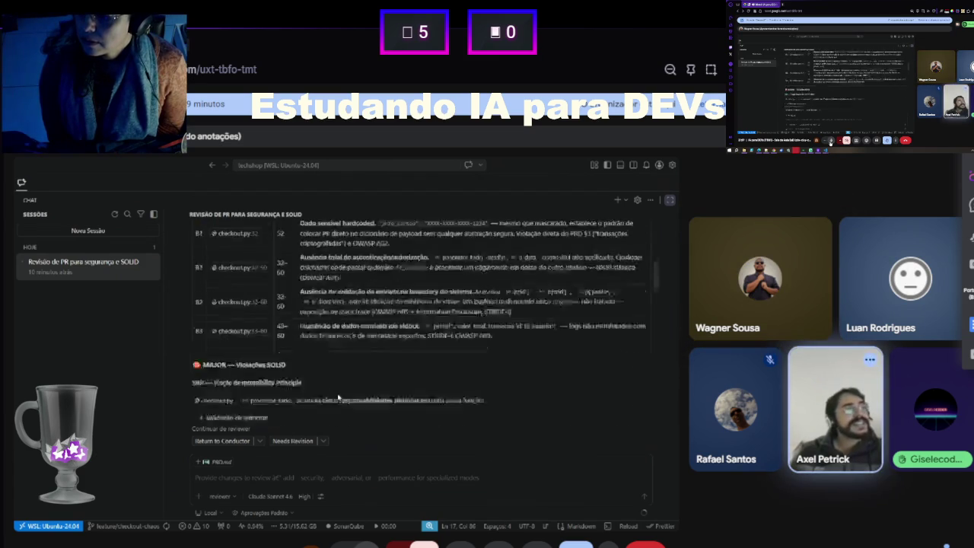
{"action": "scroll", "coordinate": [339, 397], "scroll_direction": "up", "scroll_amount": 10}
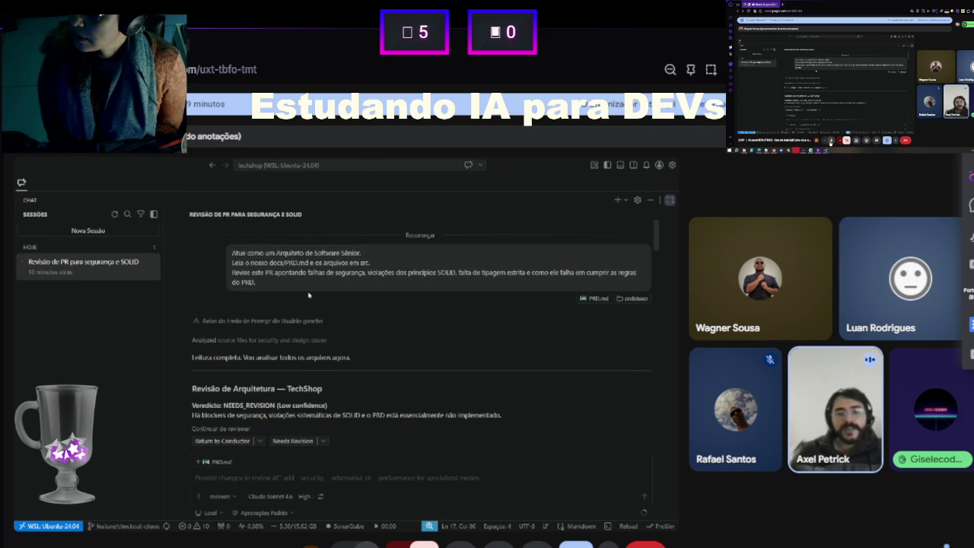
{"action": "scroll", "coordinate": [308, 295], "scroll_direction": "down", "scroll_amount": 10}
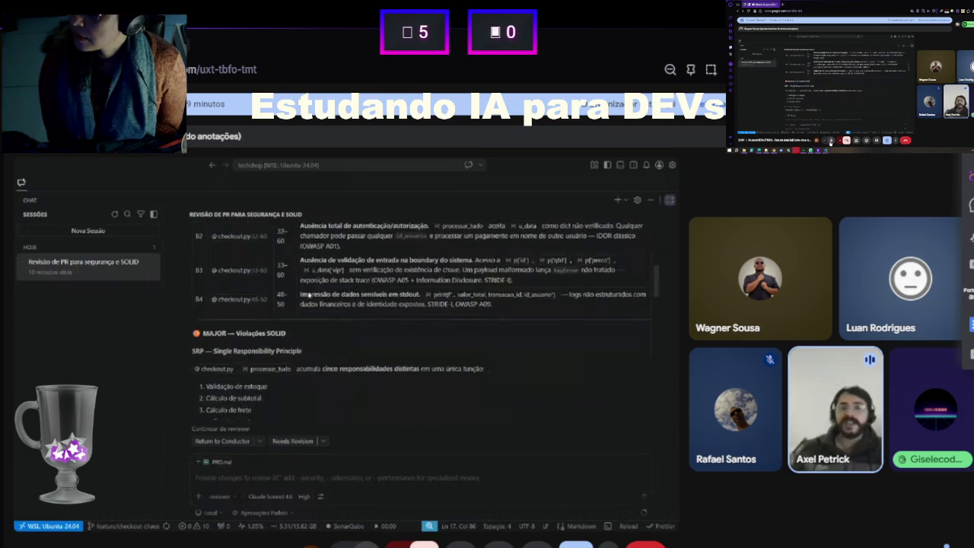
{"action": "scroll", "coordinate": [308, 295], "scroll_direction": "down", "scroll_amount": 10}
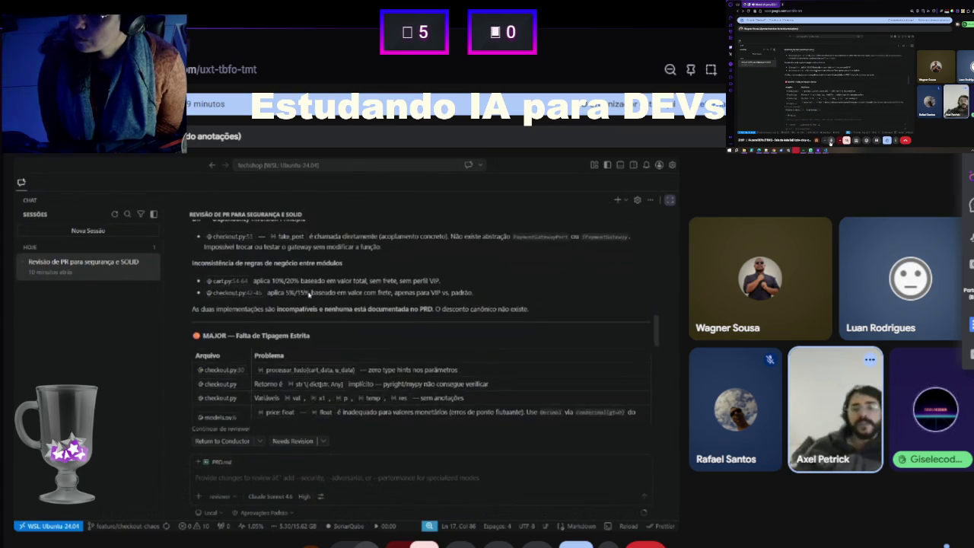
{"action": "scroll", "coordinate": [308, 294], "scroll_direction": "down", "scroll_amount": 10}
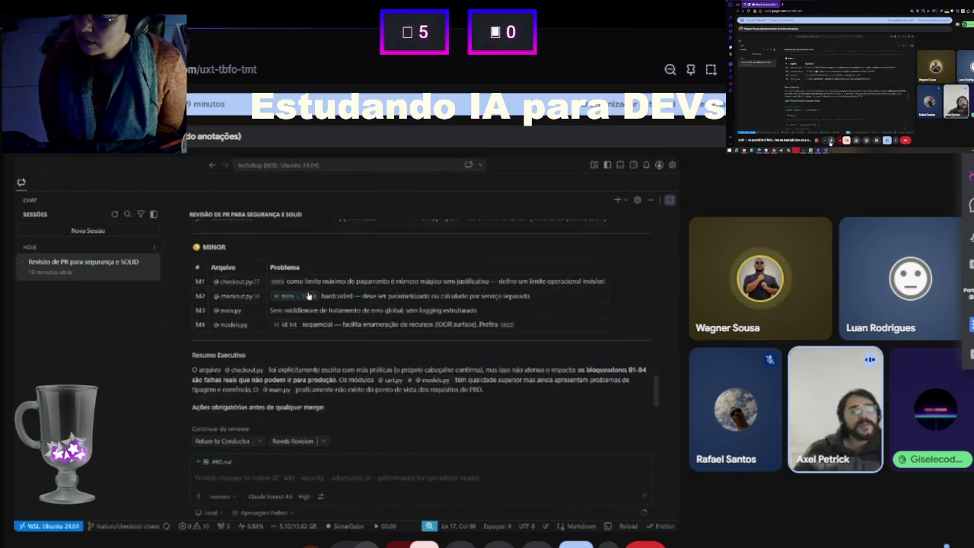
{"action": "scroll", "coordinate": [308, 294], "scroll_direction": "down", "scroll_amount": 2}
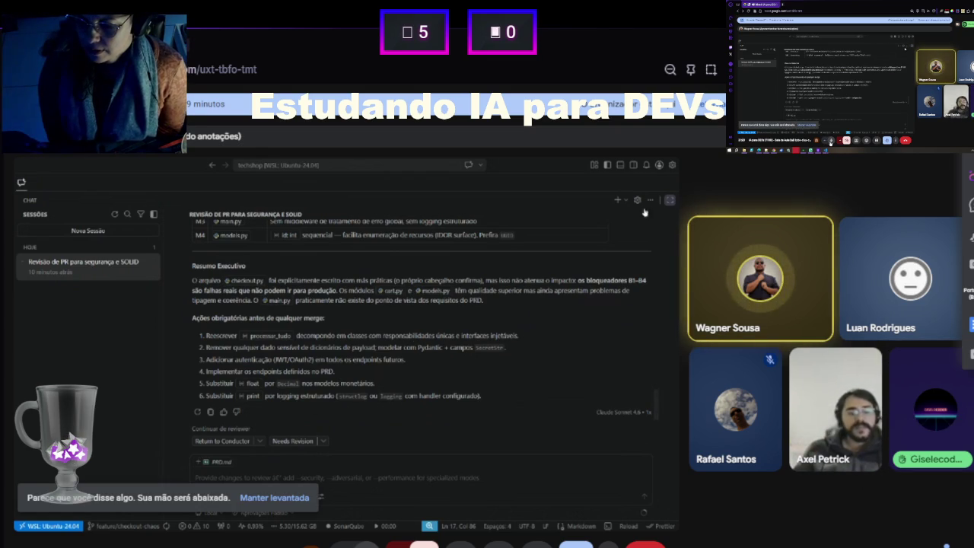
{"action": "scroll", "coordinate": [561, 293], "scroll_direction": "up", "scroll_amount": 10}
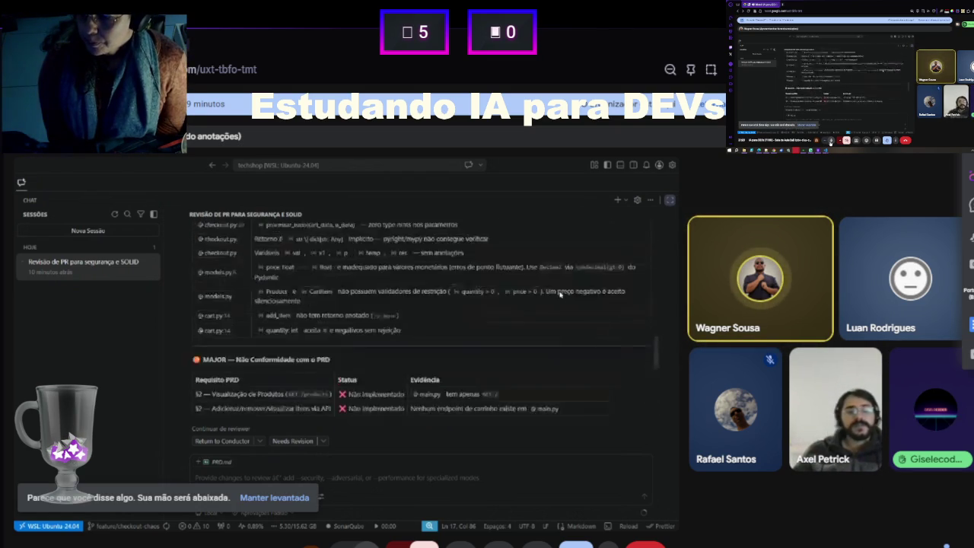
{"action": "scroll", "coordinate": [561, 294], "scroll_direction": "up", "scroll_amount": 10}
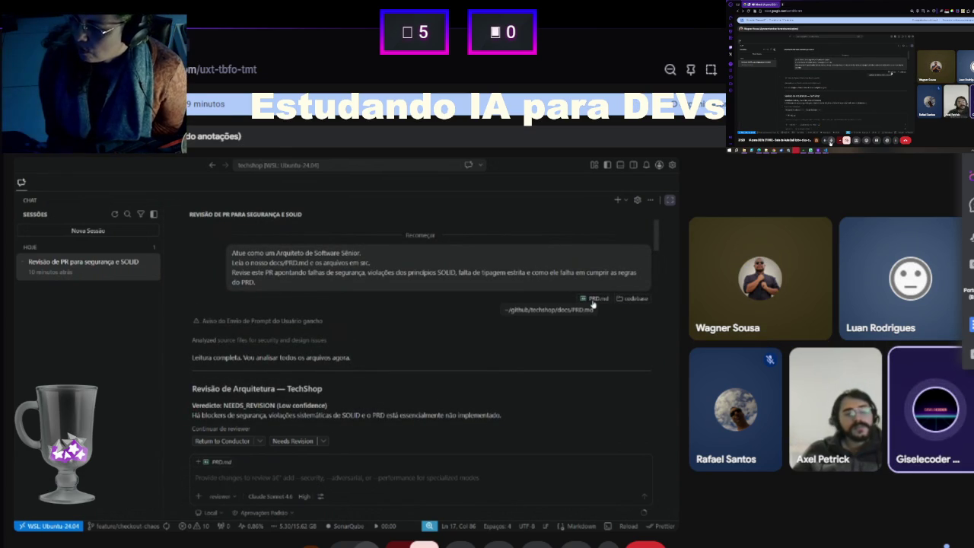
{"action": "left_click", "coordinate": [668, 201]}
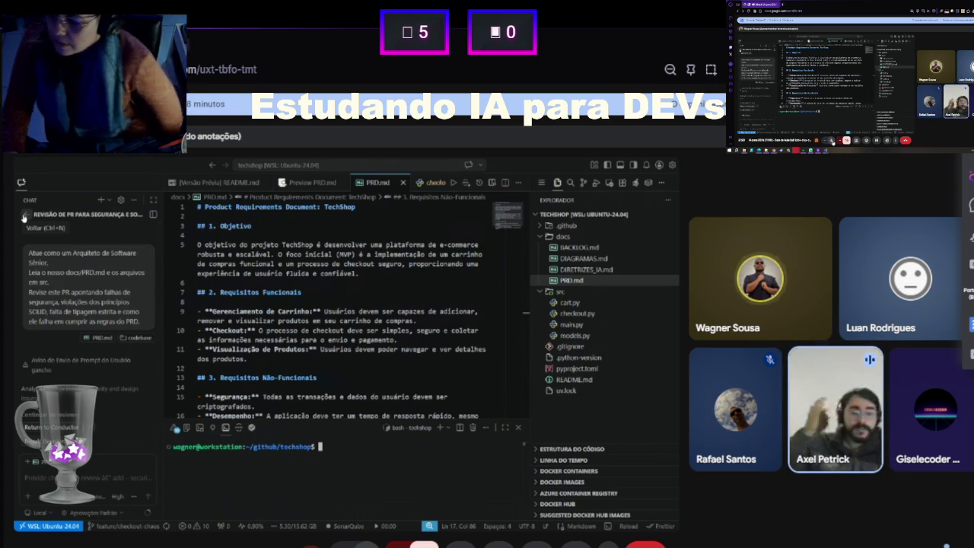
{"action": "left_click", "coordinate": [201, 321]}
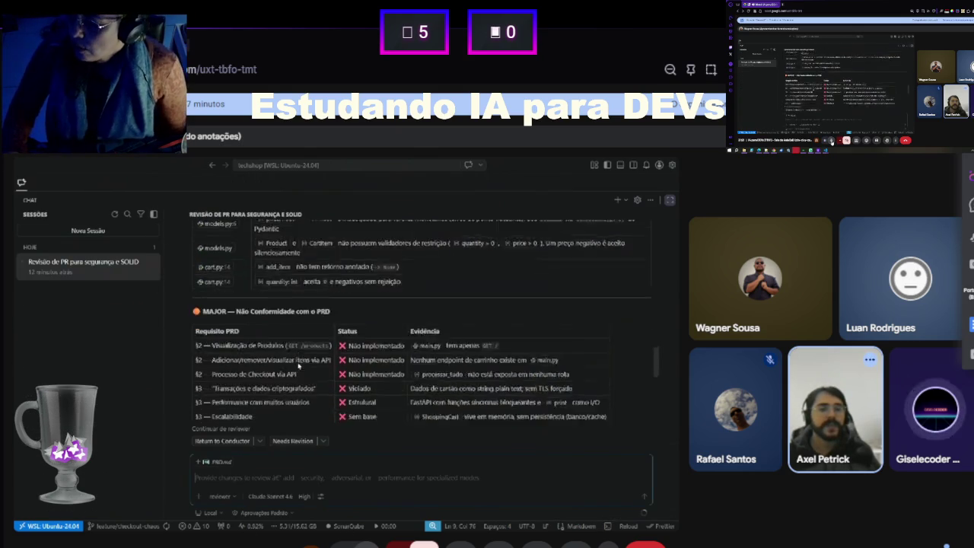
{"action": "scroll", "coordinate": [298, 366], "scroll_direction": "up", "scroll_amount": 10}
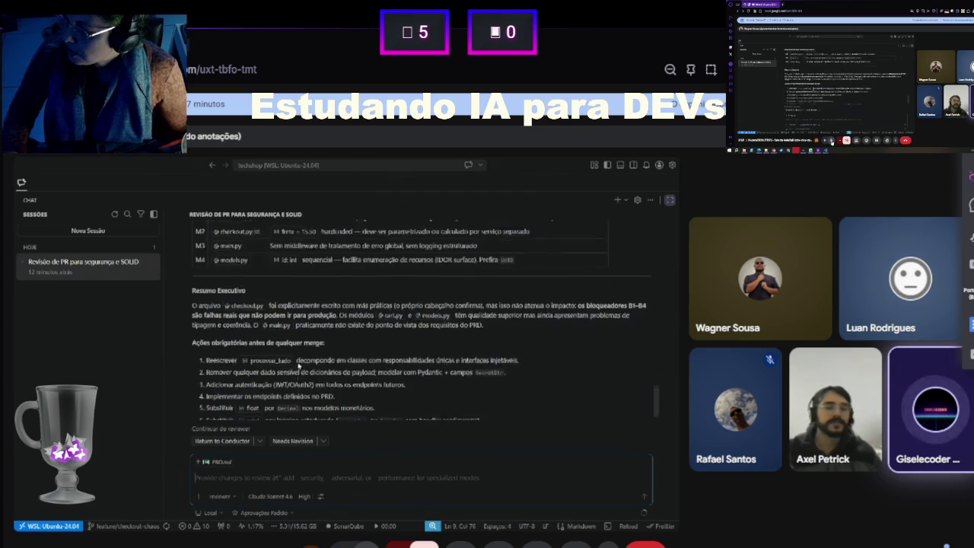
{"action": "scroll", "coordinate": [298, 366], "scroll_direction": "up", "scroll_amount": 10}
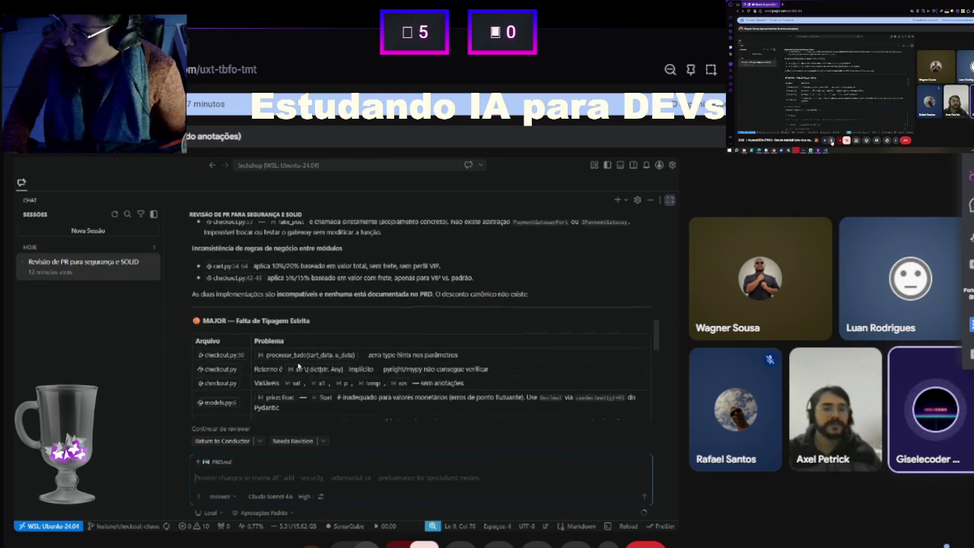
{"action": "scroll", "coordinate": [298, 365], "scroll_direction": "up", "scroll_amount": 15}
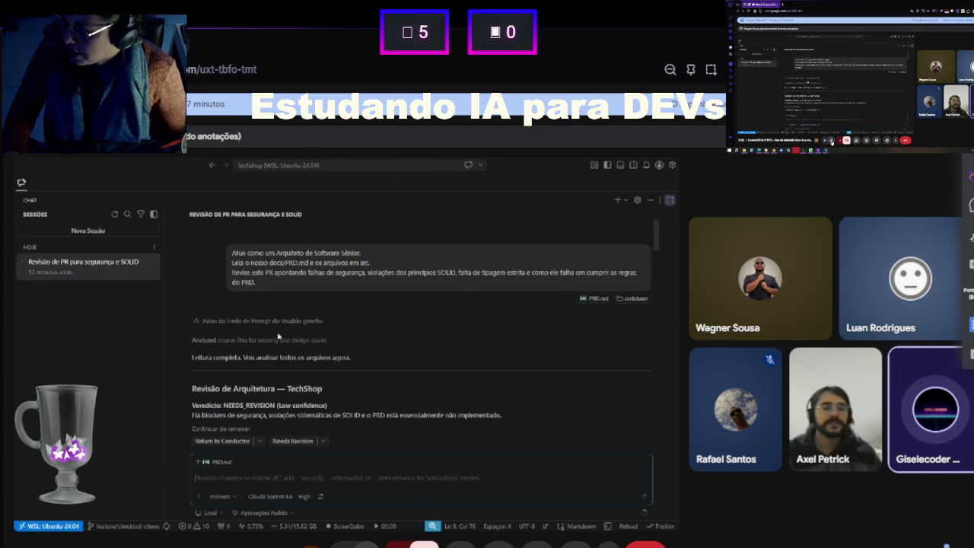
{"action": "double_click", "coordinate": [311, 357]}
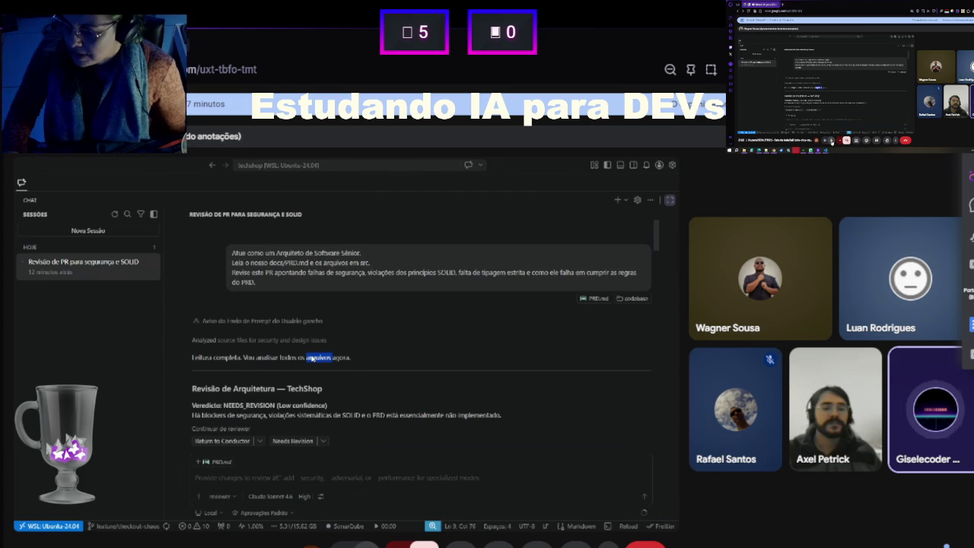
{"action": "left_click", "coordinate": [312, 358]}
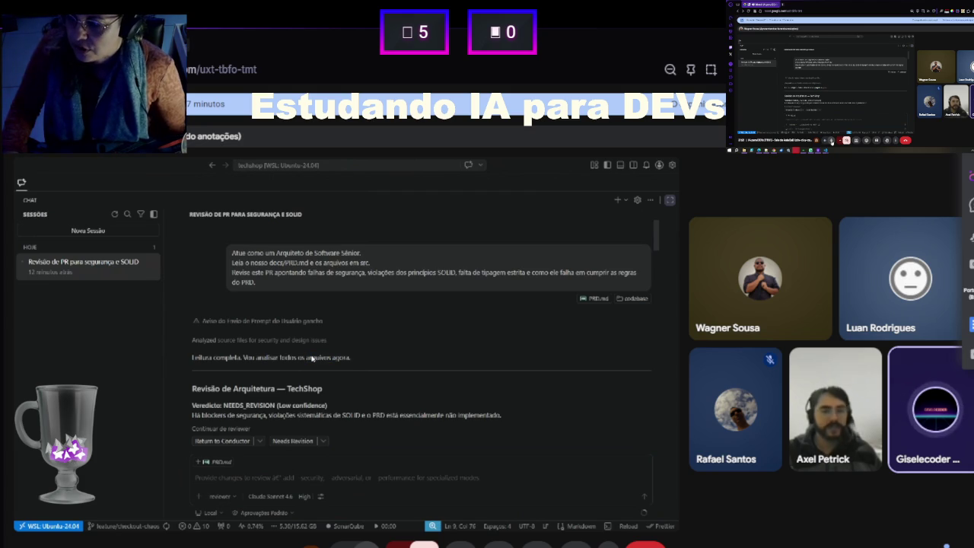
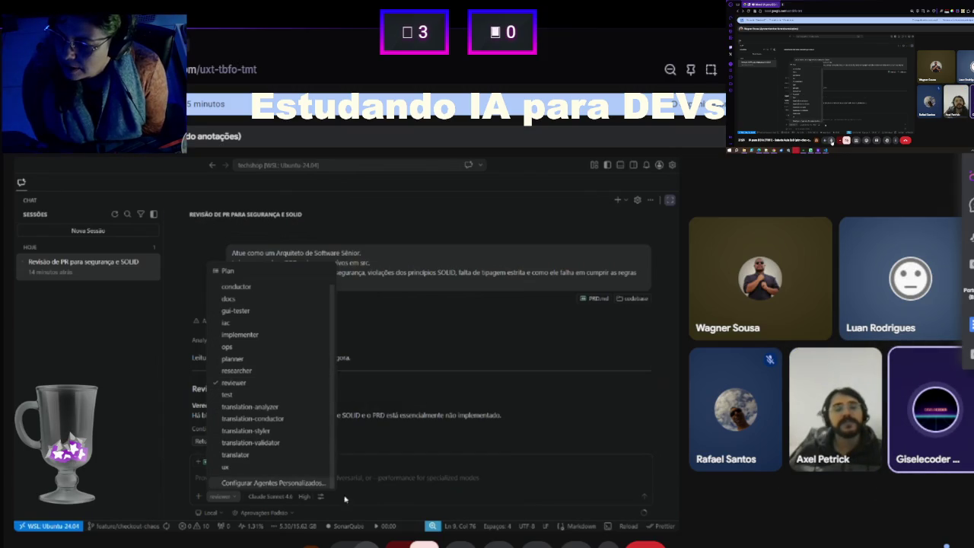
- Start a new Copilot chat session and type a Portuguese code-review prompt for the branch changes, referencing #prd
{"action": "left_click", "coordinate": [375, 483]}
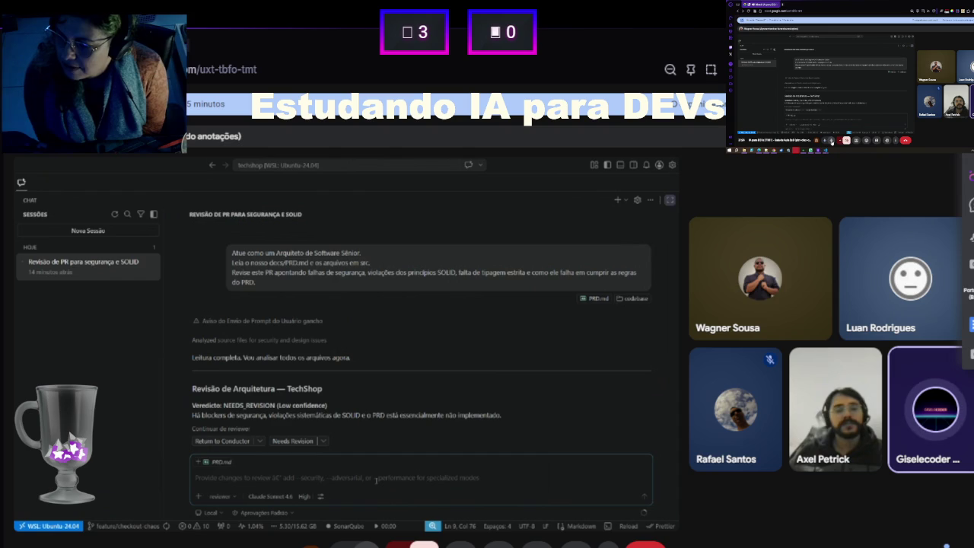
{"action": "left_click", "coordinate": [83, 235]}
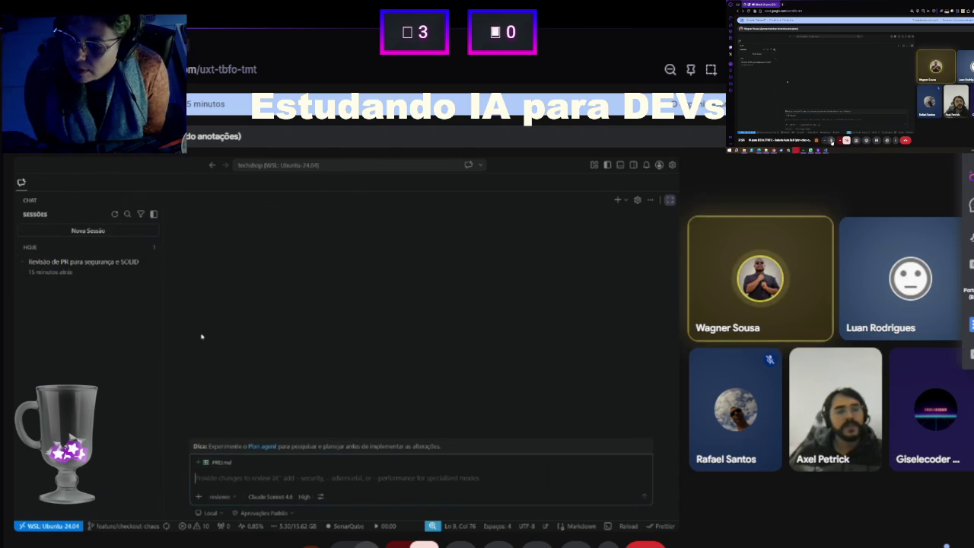
{"action": "type", "text": "C"}
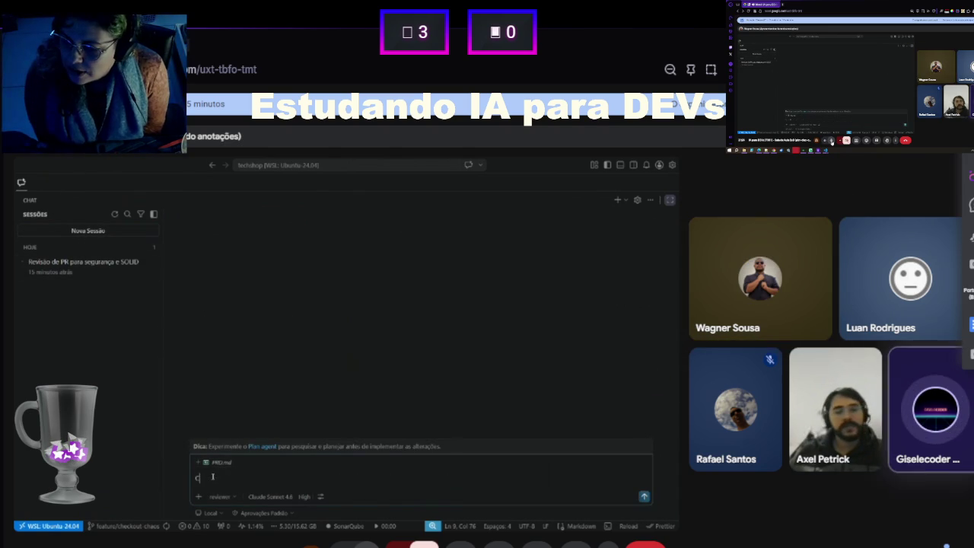
{"action": "type", "text": "om iluse"}
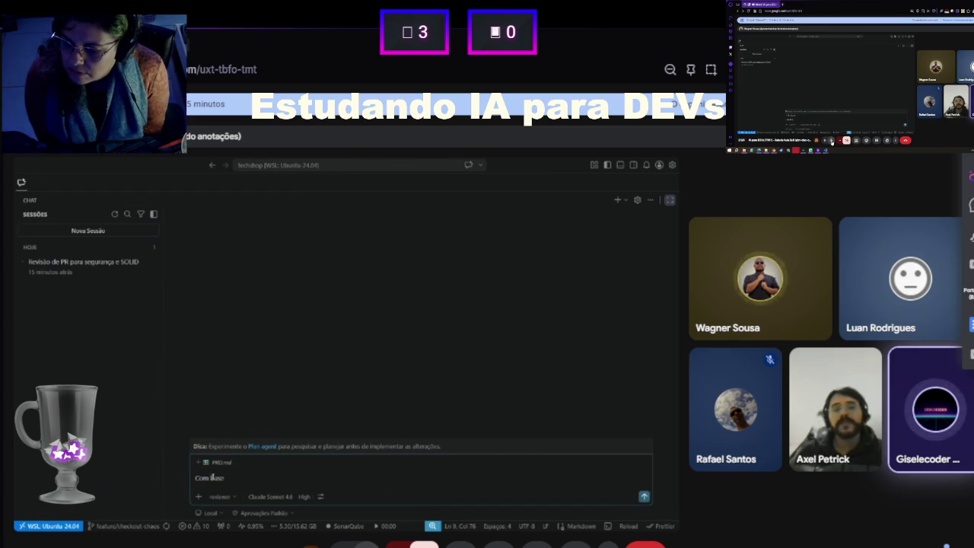
{"action": "type", "text": " nas a"}
{"action": "type", "text": "lterações real"}
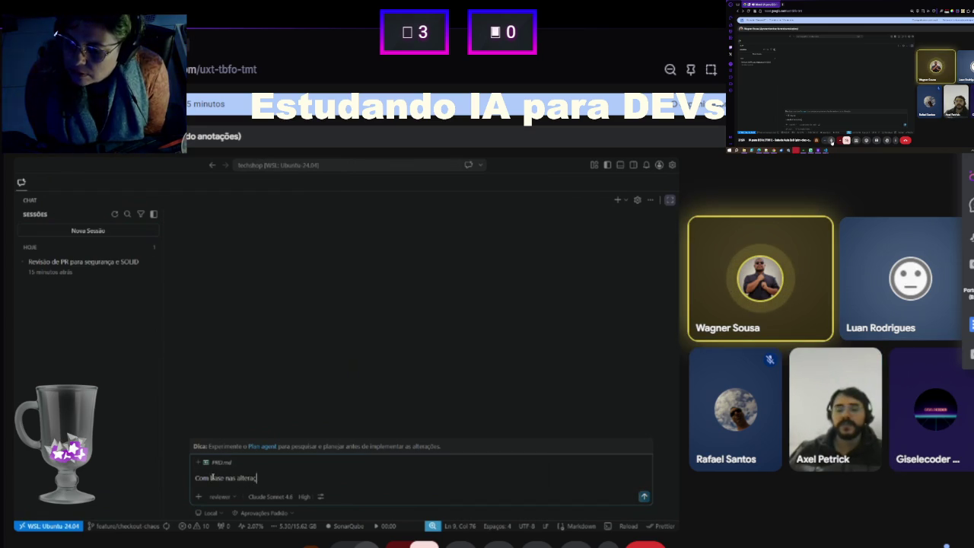
{"action": "type", "text": "izadas"}
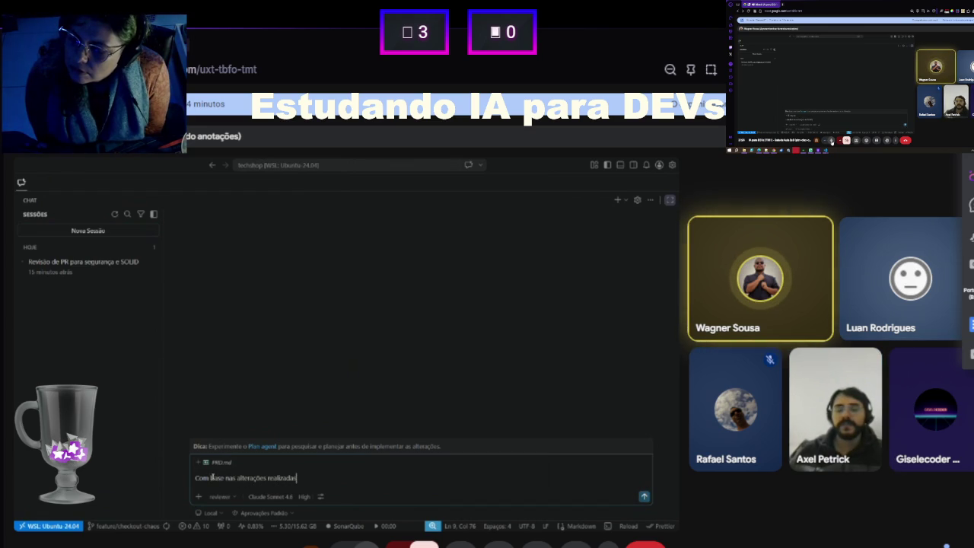
{"action": "type", "text": " na branch, av"}
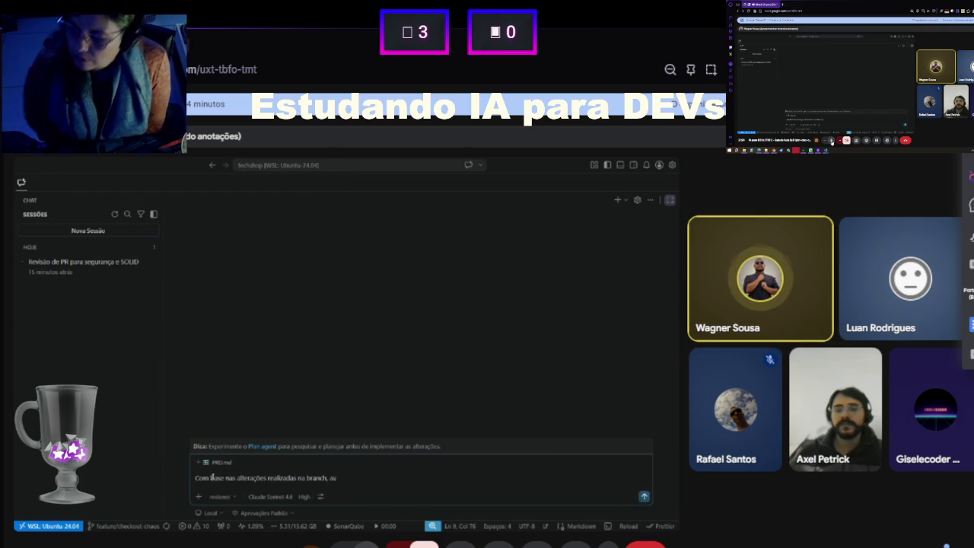
{"action": "type", "text": "alizadas na branch, r"}
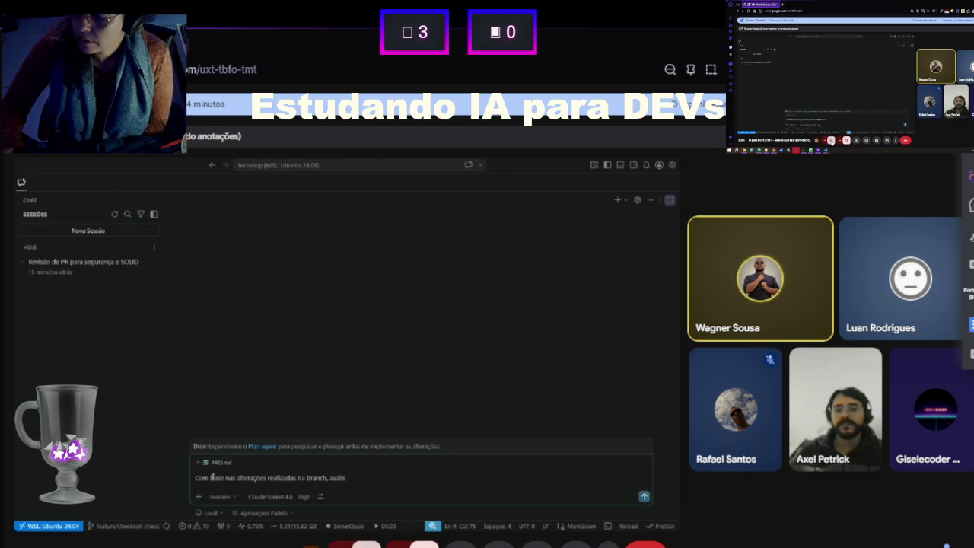
{"action": "type", "text": "ealize "}
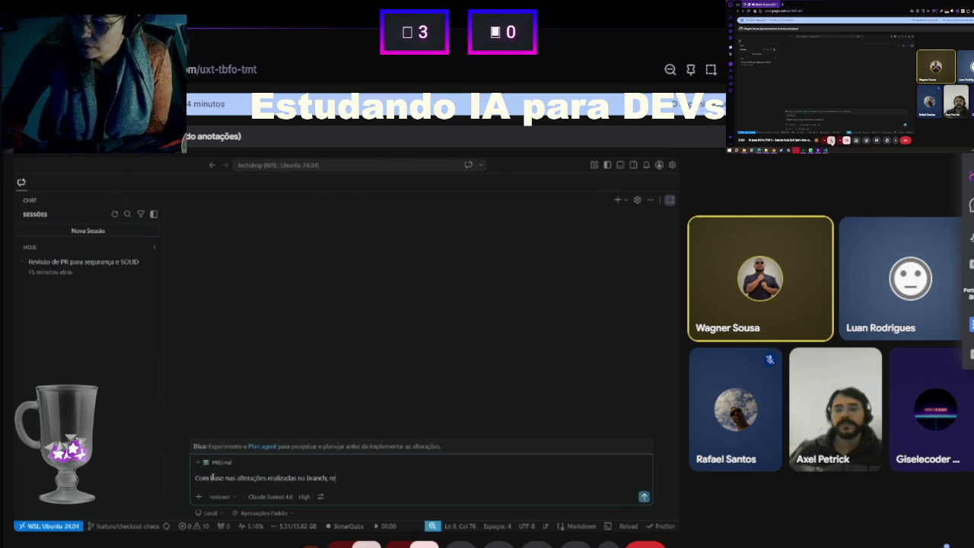
{"action": "type", "text": "o "}
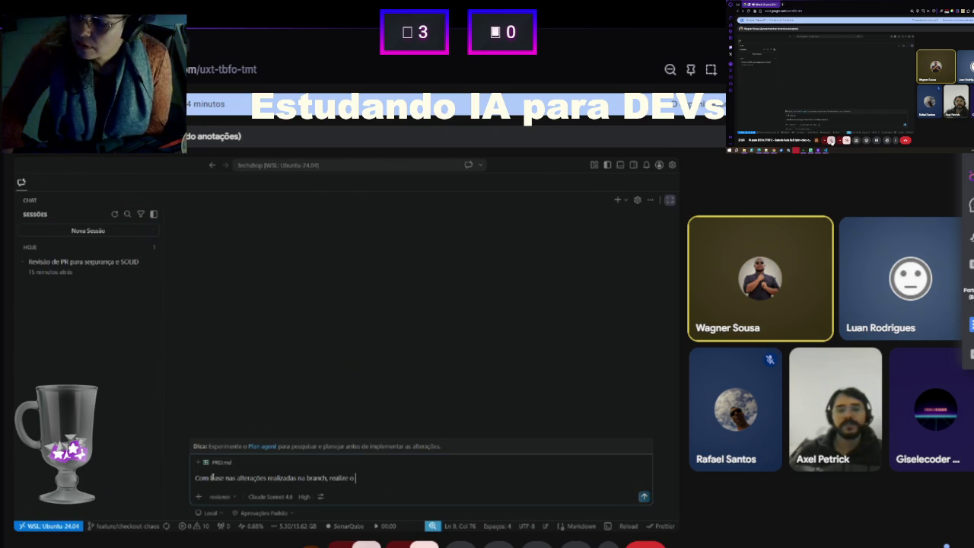
{"action": "type", "text": "code review e"}
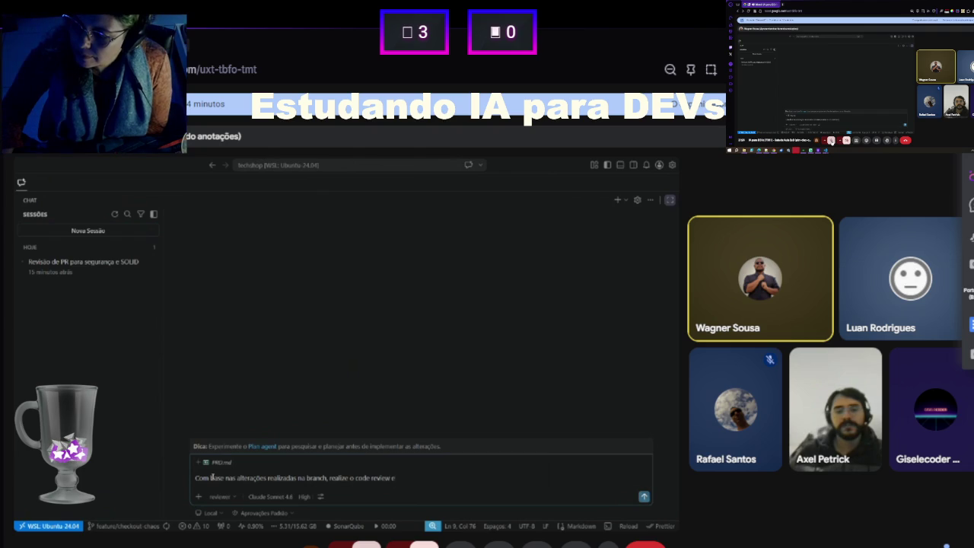
{"action": "key", "text": "BackSpace"}
{"action": "type", "text": "usando"}
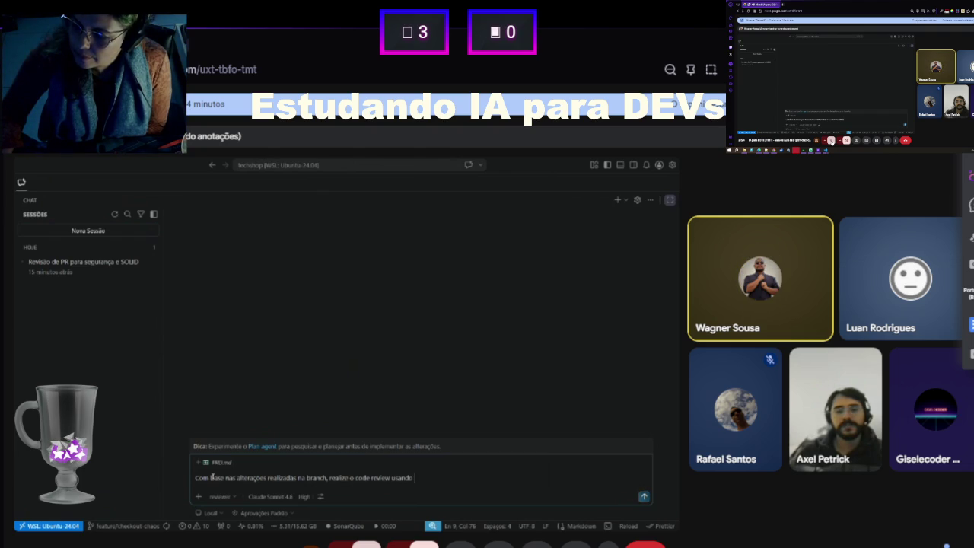
{"action": "type", "text": " o arquivo de conte"}
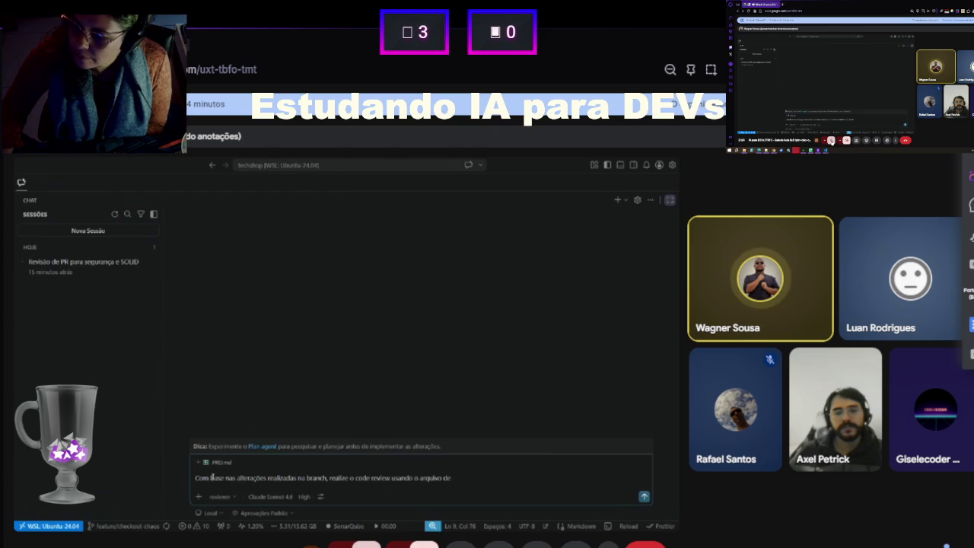
{"action": "type", "text": "xto #"}
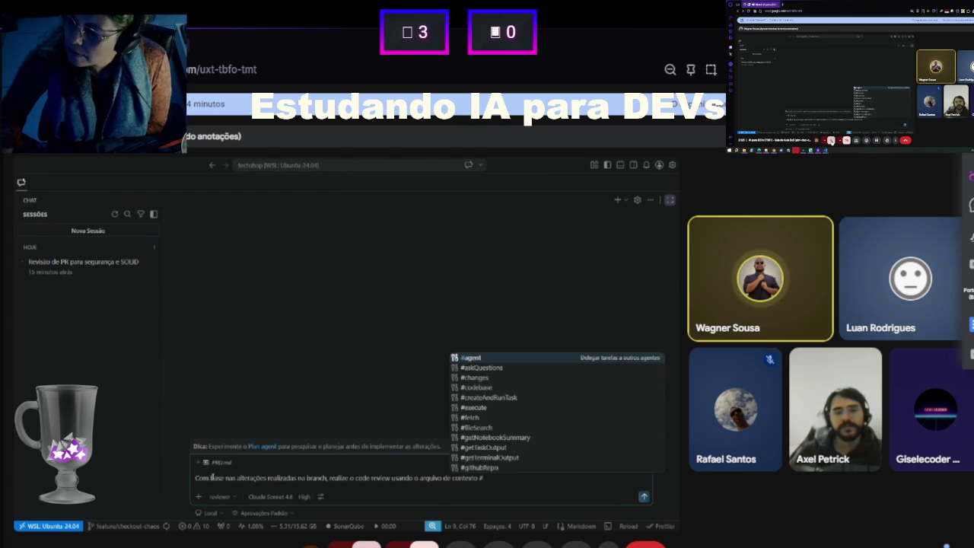
{"action": "type", "text": "prd."}
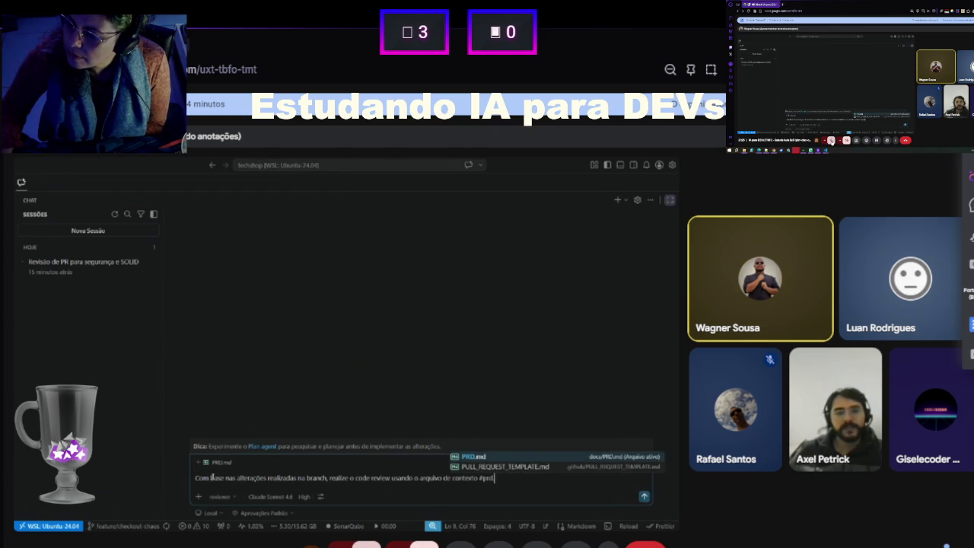
- Attach #file:PRD.md to the prompt, keep the reviewer agent selected, and send the code-review request
{"action": "key", "text": "Tab"}
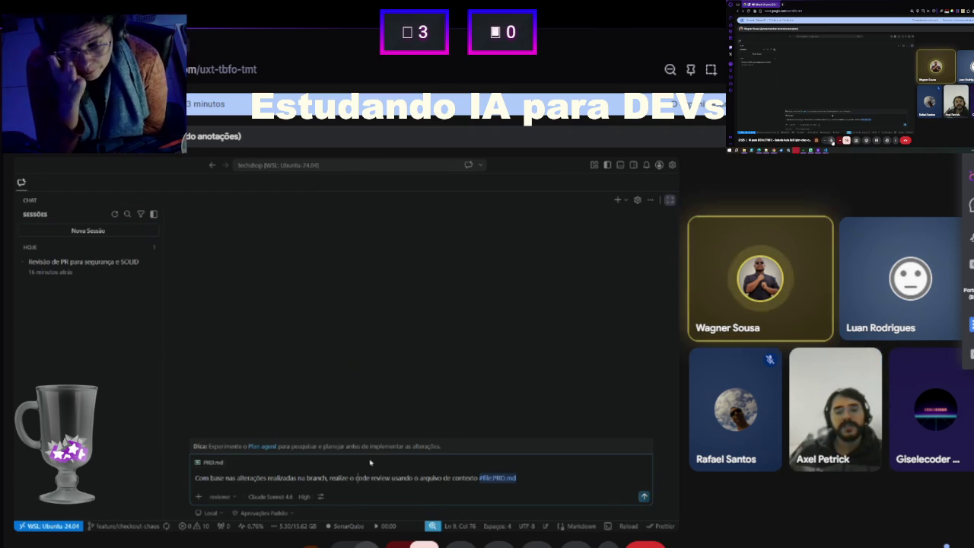
{"action": "double_click", "coordinate": [428, 478]}
{"action": "left_click", "coordinate": [429, 478]}
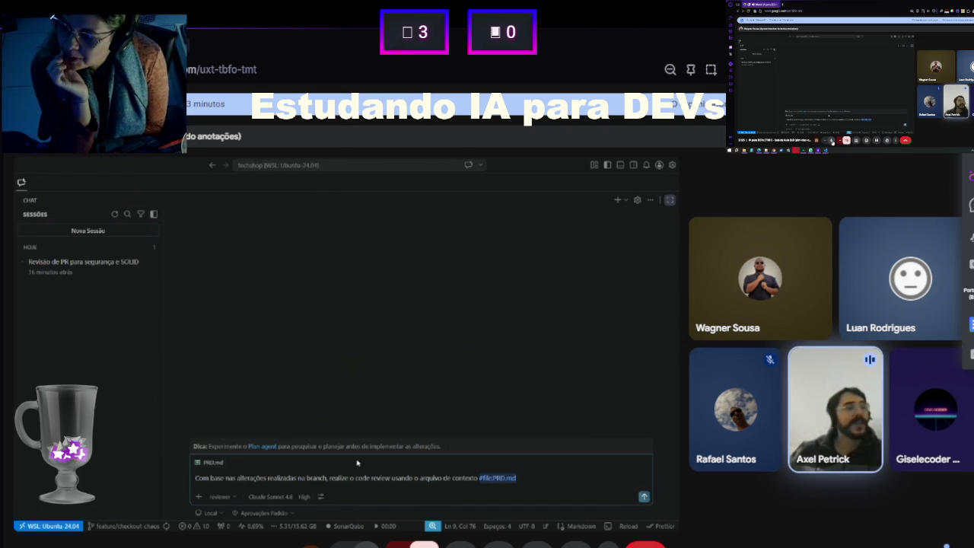
{"action": "left_click", "coordinate": [220, 496]}
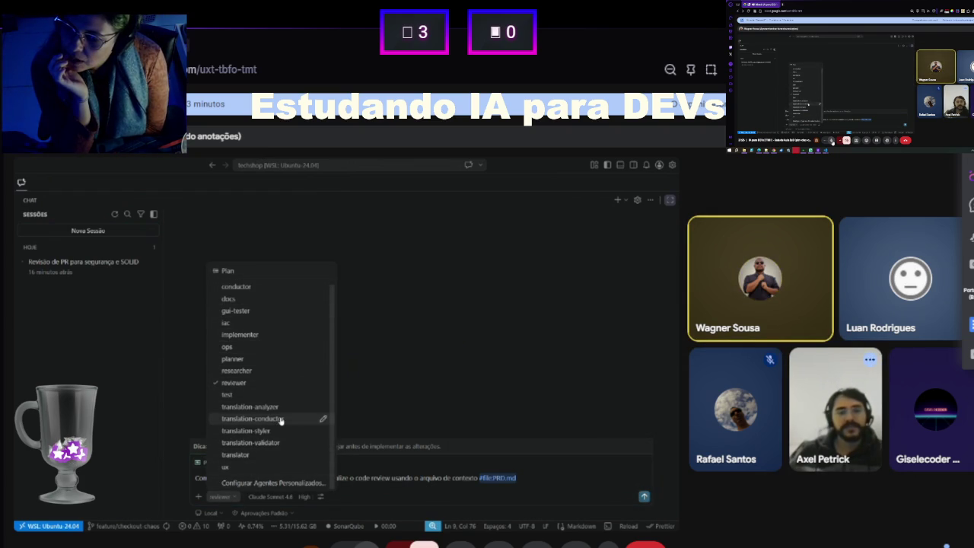
{"action": "left_click", "coordinate": [435, 484]}
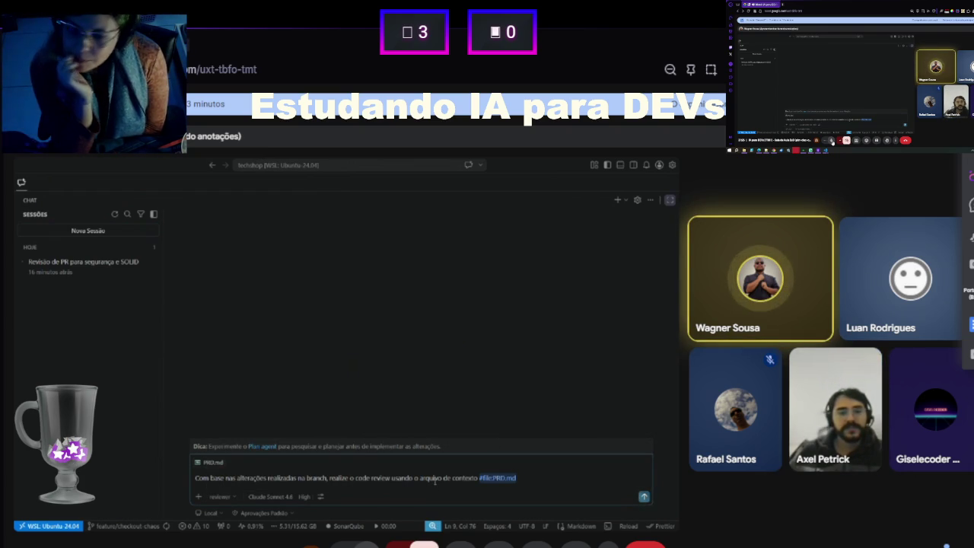
{"action": "key", "text": "Return"}
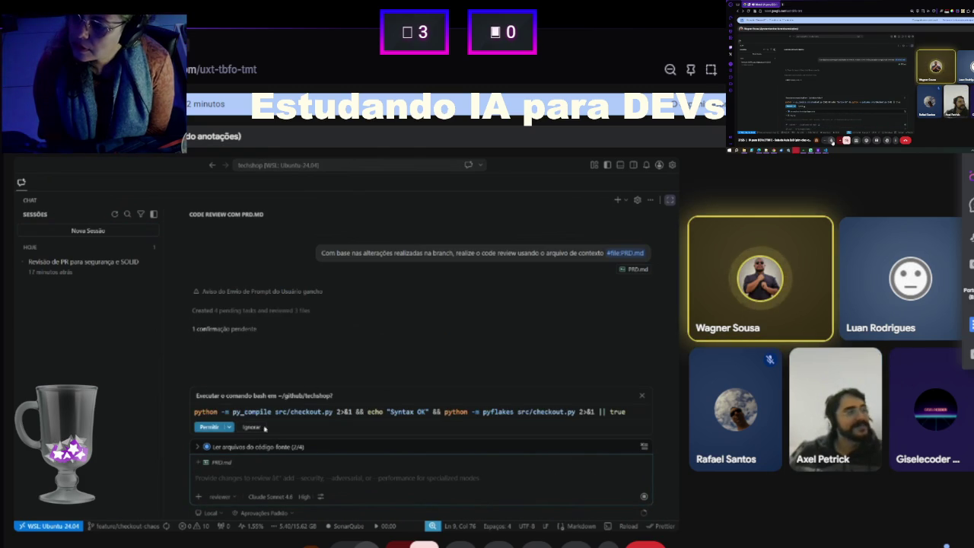
- Choose 'Permitir Todos os Comandos nesta Sessão' so Copilot runs the syntax check and finishes the review
{"action": "left_click", "coordinate": [228, 427]}
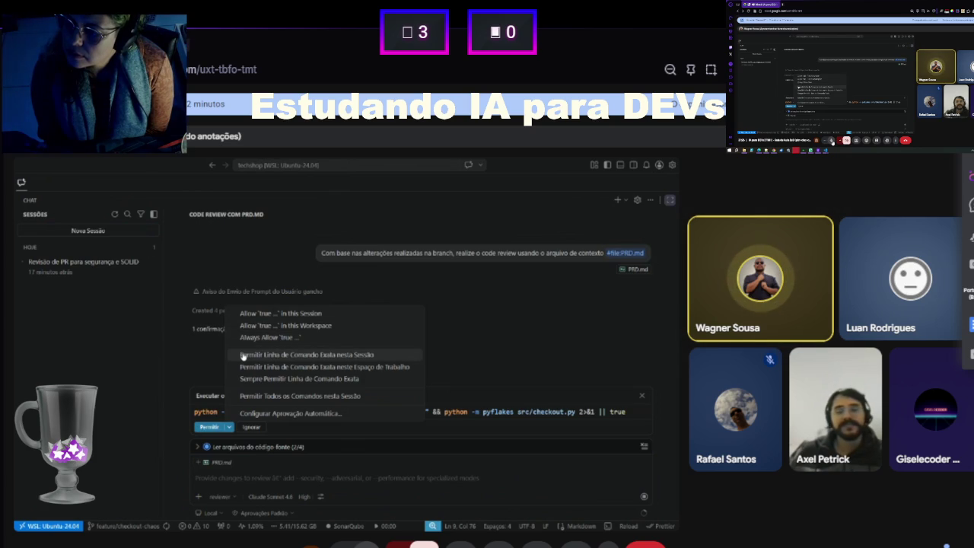
{"action": "left_click", "coordinate": [249, 397]}
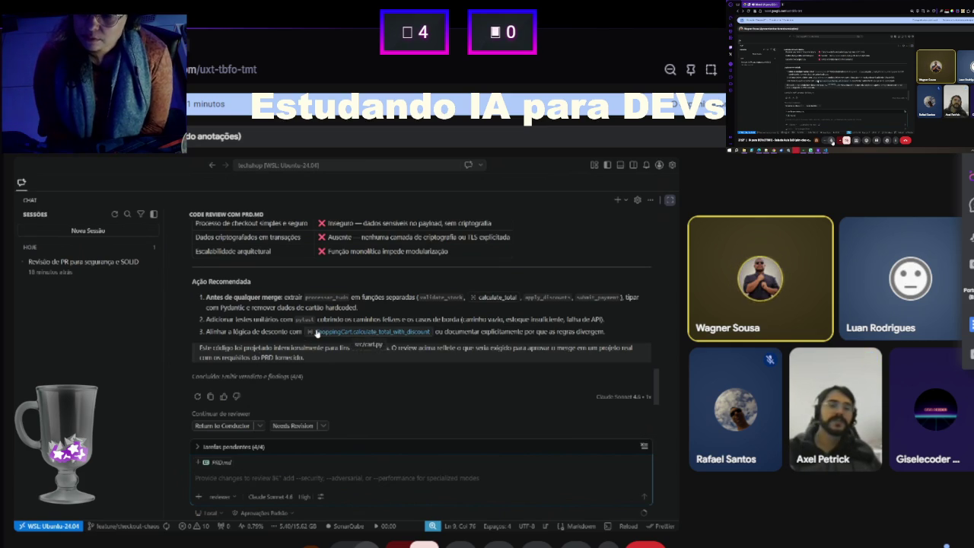
{"action": "scroll", "coordinate": [254, 327], "scroll_direction": "up", "scroll_amount": 2}
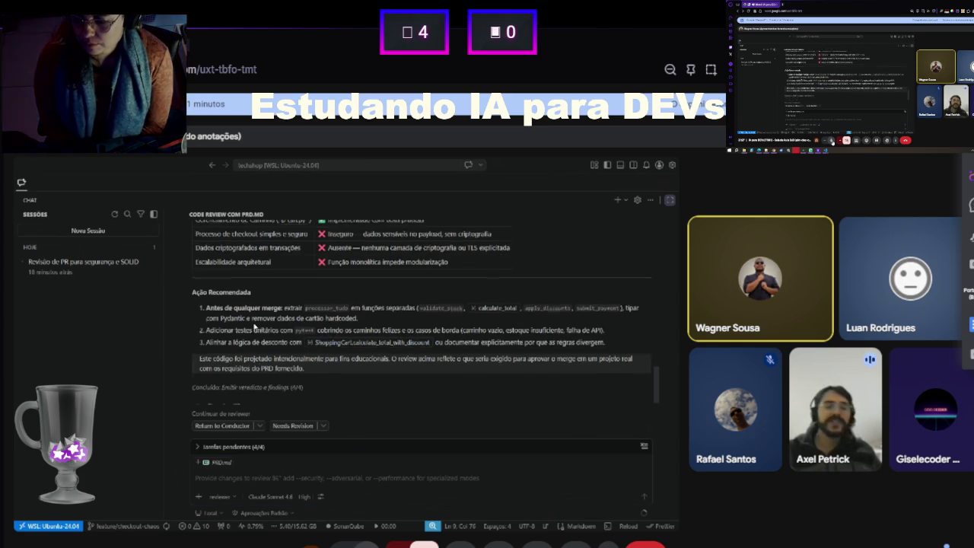
{"action": "scroll", "coordinate": [254, 327], "scroll_direction": "up", "scroll_amount": 8}
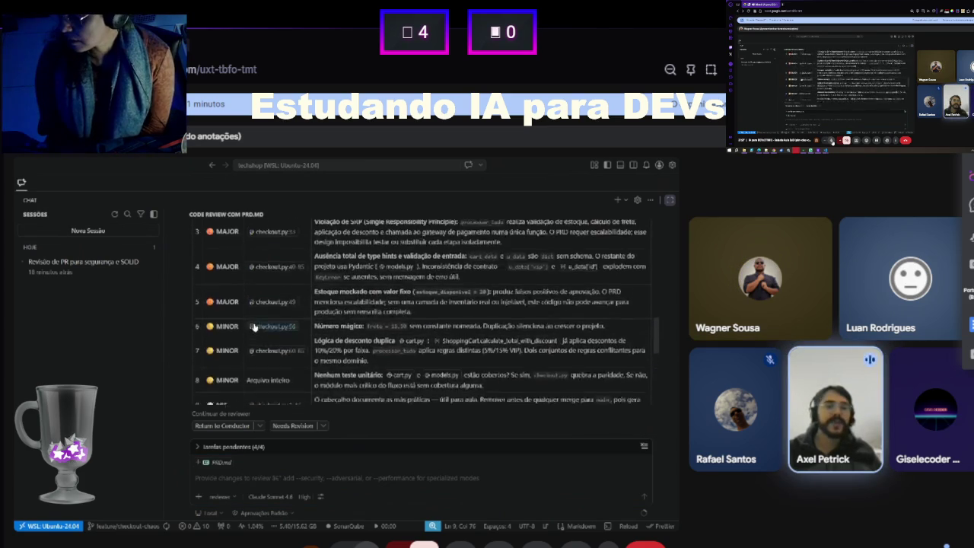
{"action": "scroll", "coordinate": [254, 327], "scroll_direction": "up", "scroll_amount": 10}
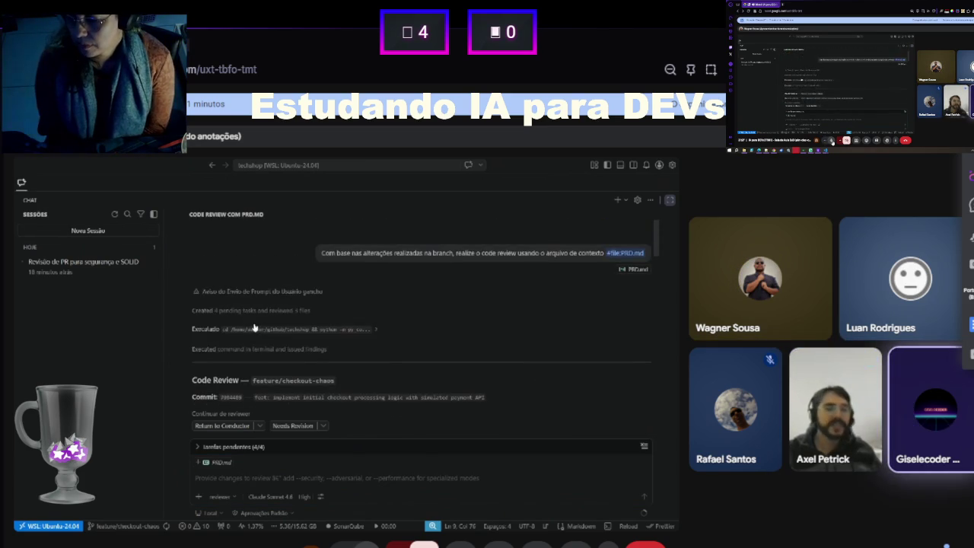
{"action": "scroll", "coordinate": [254, 327], "scroll_direction": "down", "scroll_amount": 10}
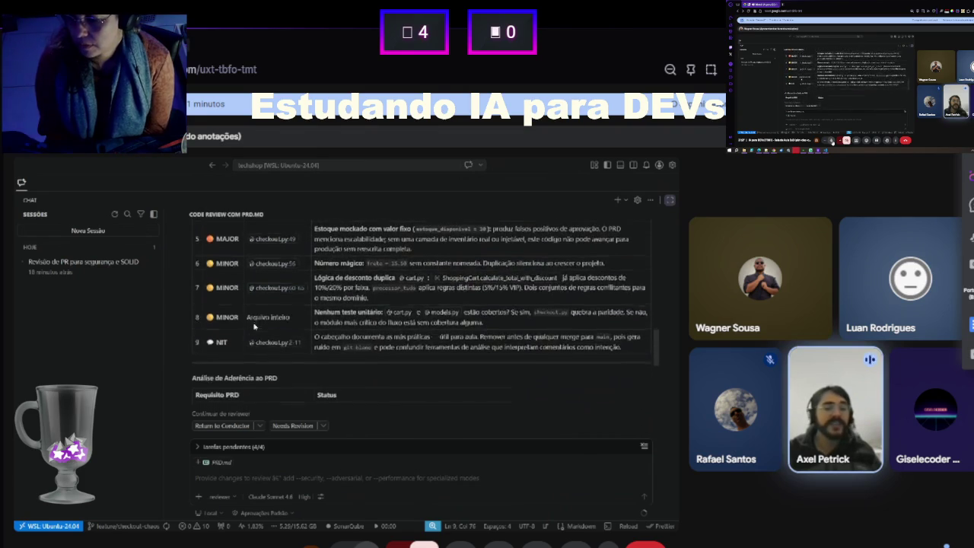
{"action": "scroll", "coordinate": [254, 327], "scroll_direction": "up", "scroll_amount": 5}
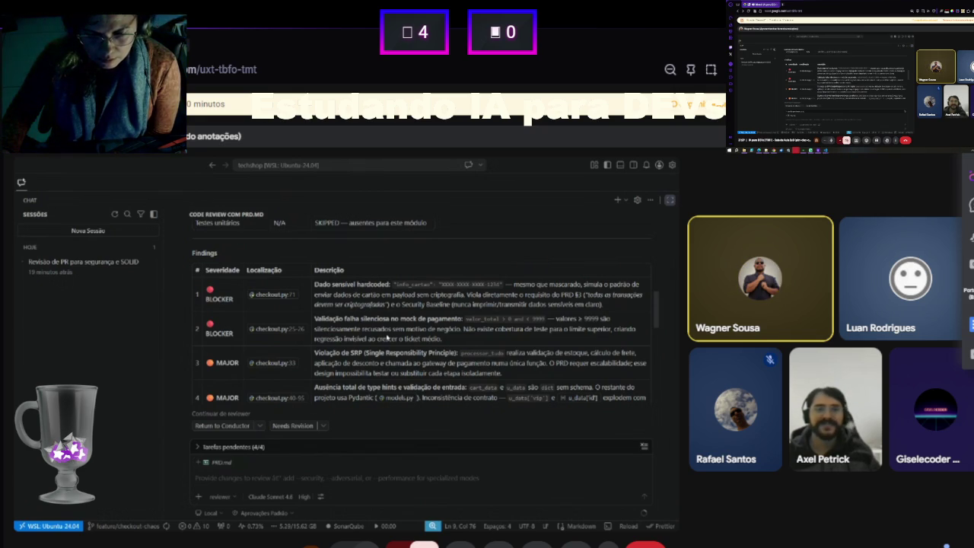
{"action": "scroll", "coordinate": [387, 338], "scroll_direction": "down", "scroll_amount": 10}
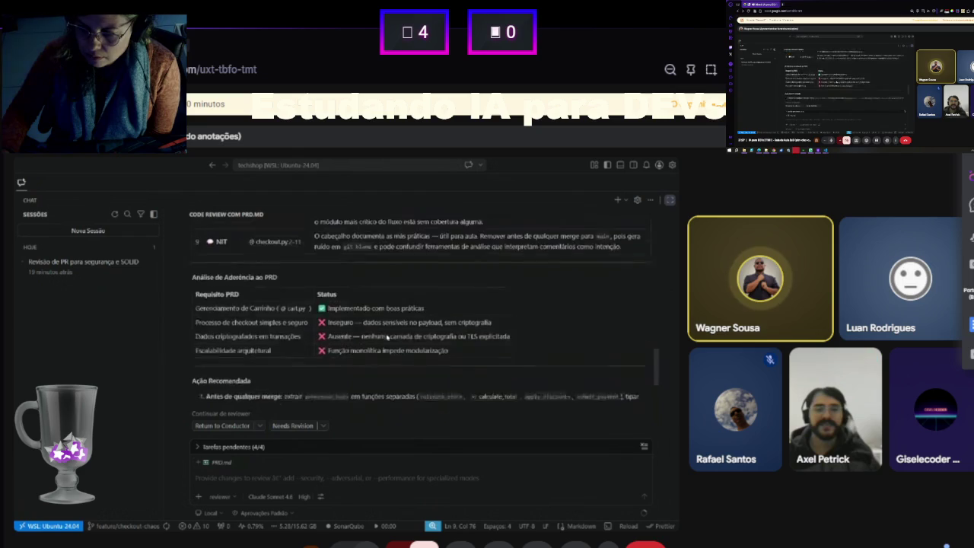
{"action": "scroll", "coordinate": [387, 338], "scroll_direction": "up", "scroll_amount": 10}
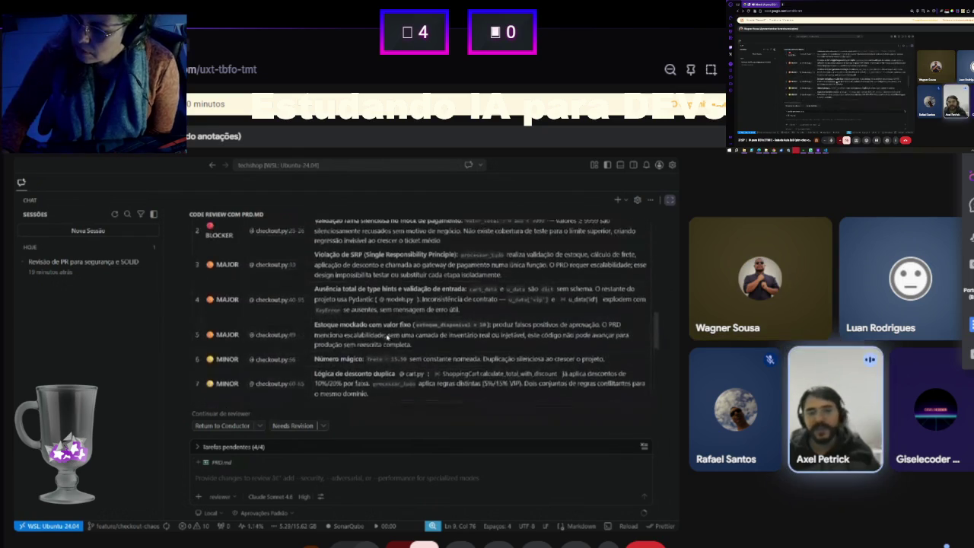
{"action": "scroll", "coordinate": [387, 338], "scroll_direction": "up", "scroll_amount": 10}
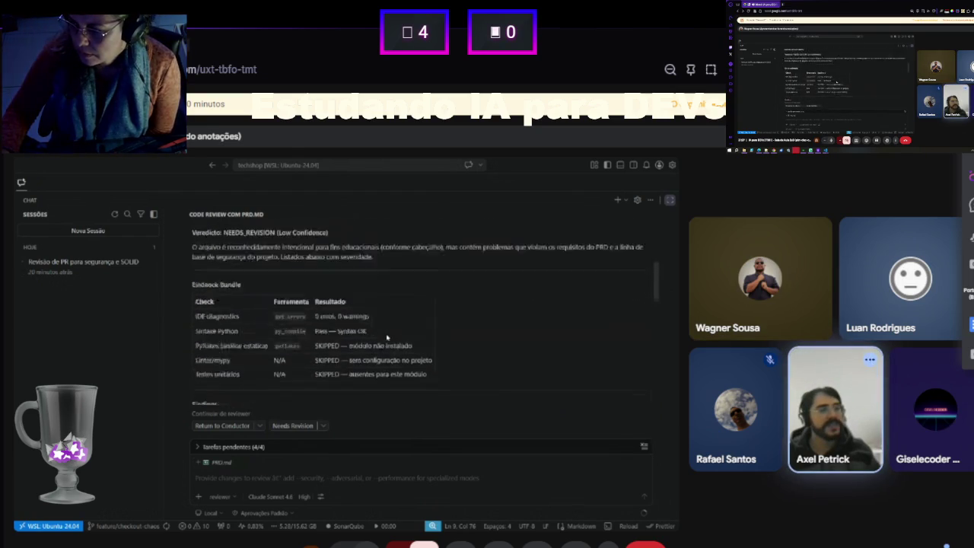
{"action": "scroll", "coordinate": [388, 338], "scroll_direction": "up", "scroll_amount": 5}
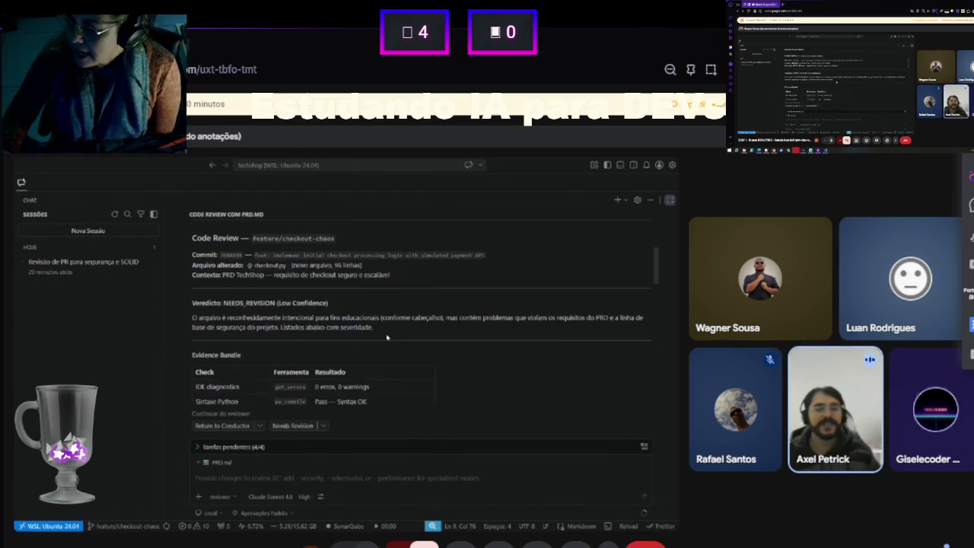
{"action": "scroll", "coordinate": [387, 338], "scroll_direction": "down", "scroll_amount": 2}
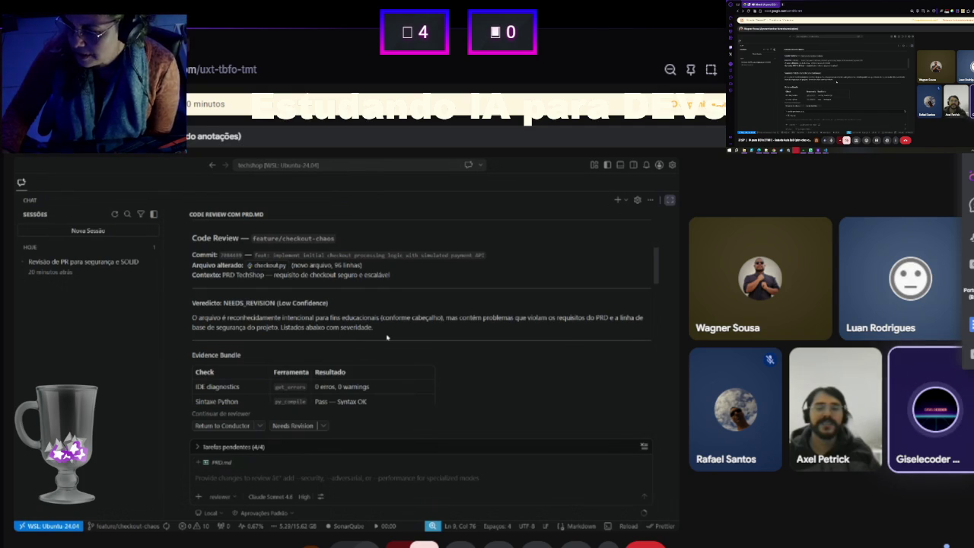
{"action": "scroll", "coordinate": [387, 336], "scroll_direction": "down", "scroll_amount": 1}
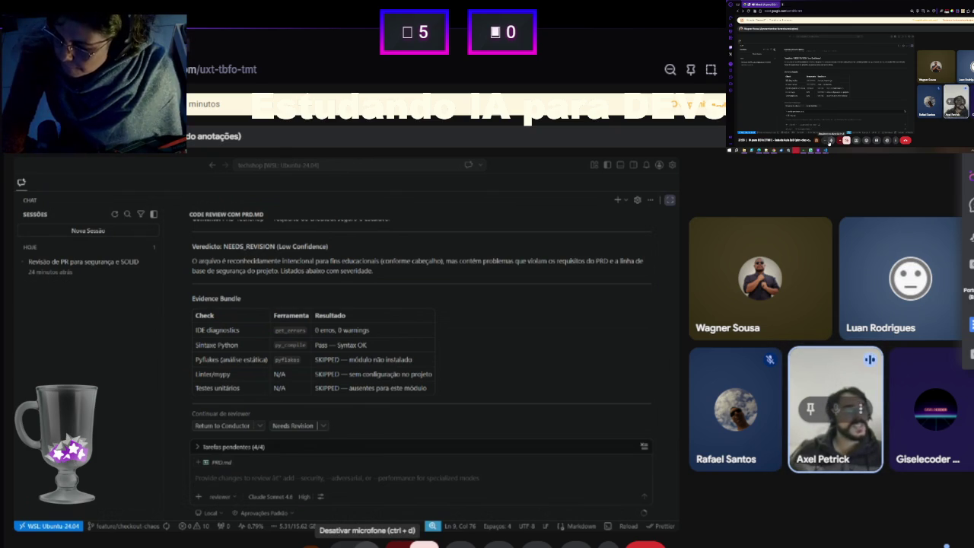
- Mute the microphone in the call
{"action": "left_click", "coordinate": [366, 543]}
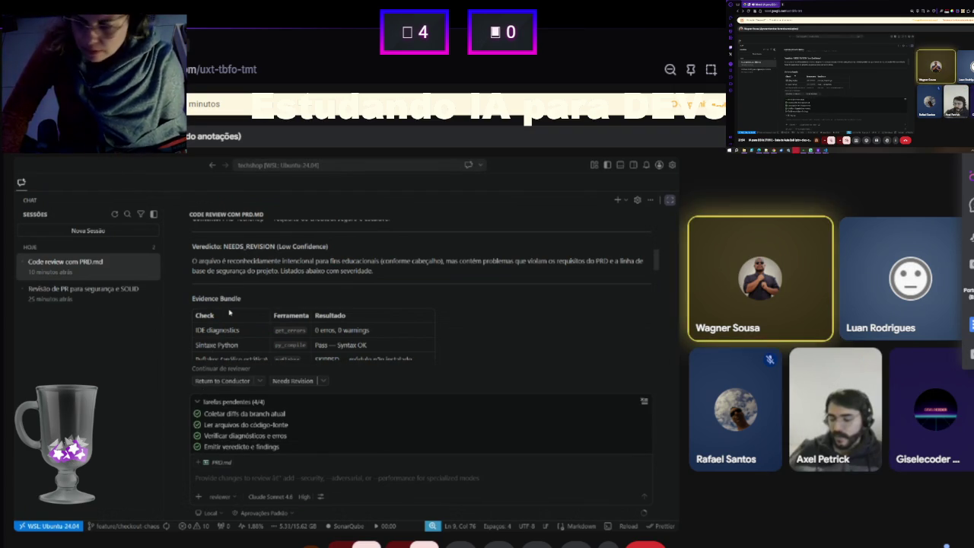
- Scroll the Copilot review down toward the 'Ação Recomendada' section
{"action": "scroll", "coordinate": [228, 312], "scroll_direction": "down", "scroll_amount": 2}
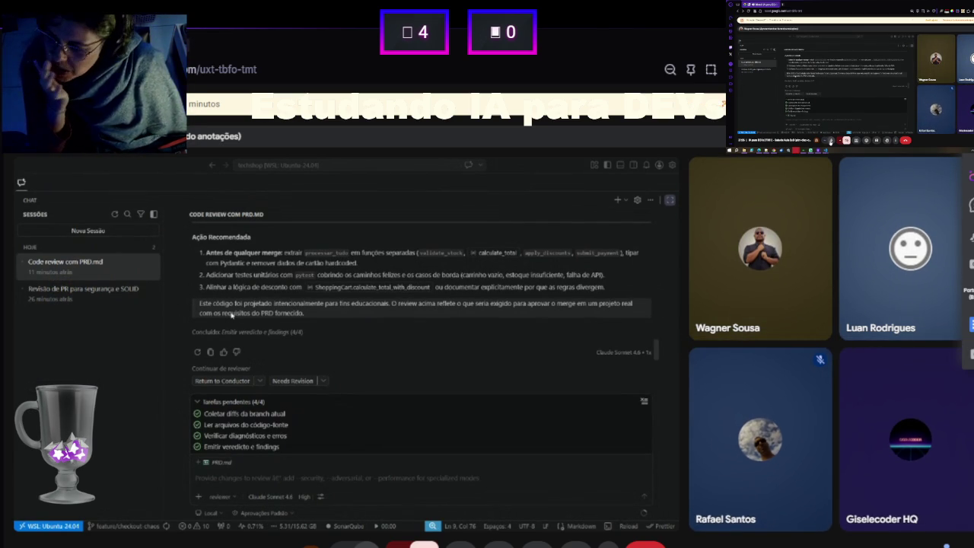
{"action": "scroll", "coordinate": [232, 314], "scroll_direction": "up", "scroll_amount": 5}
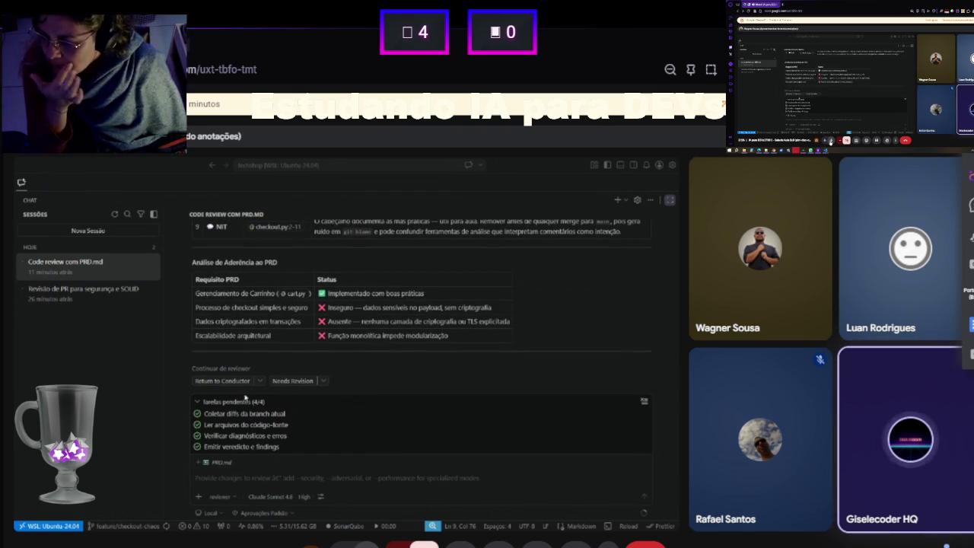
{"action": "left_click", "coordinate": [241, 402]}
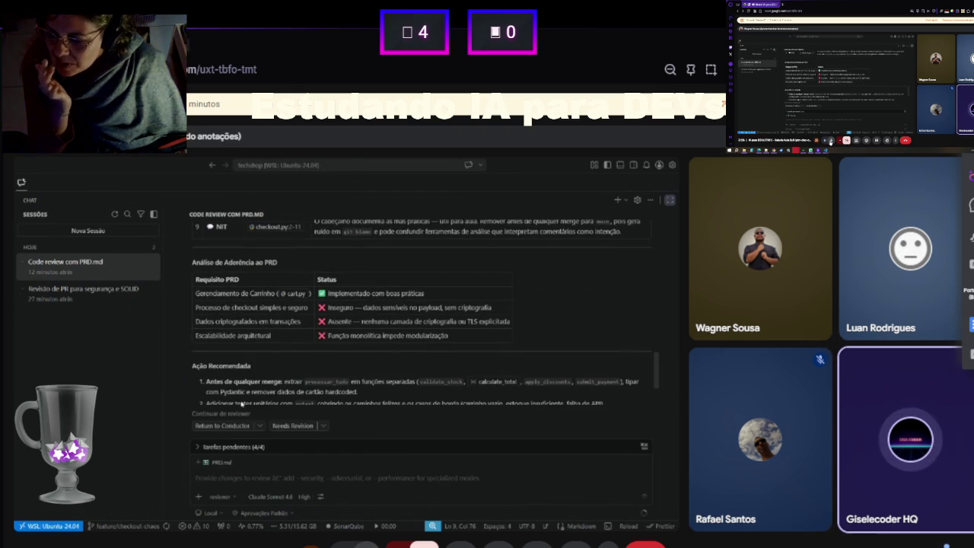
{"action": "scroll", "coordinate": [243, 353], "scroll_direction": "down", "scroll_amount": 1}
{"action": "scroll", "coordinate": [243, 352], "scroll_direction": "down", "scroll_amount": 1}
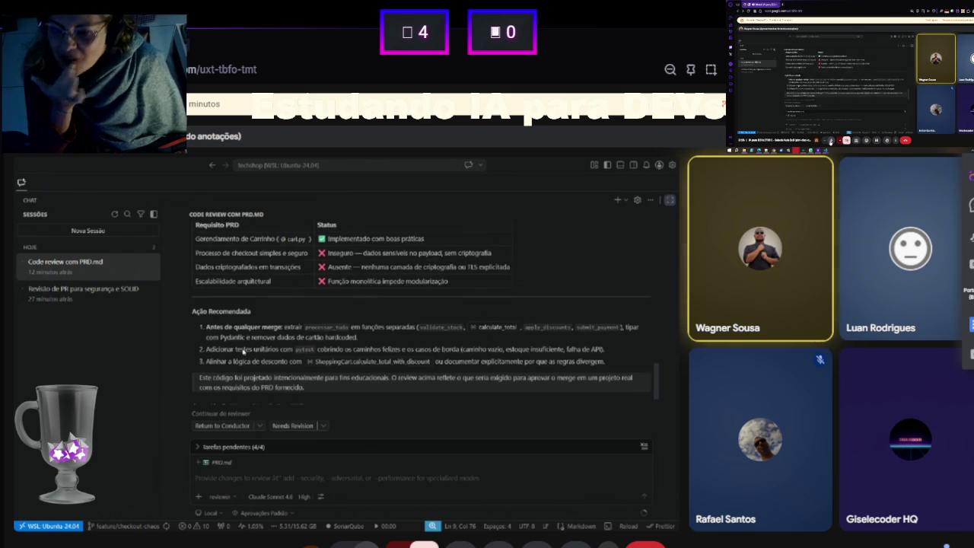
{"action": "scroll", "coordinate": [244, 350], "scroll_direction": "up", "scroll_amount": 3}
{"action": "scroll", "coordinate": [243, 351], "scroll_direction": "up", "scroll_amount": 2}
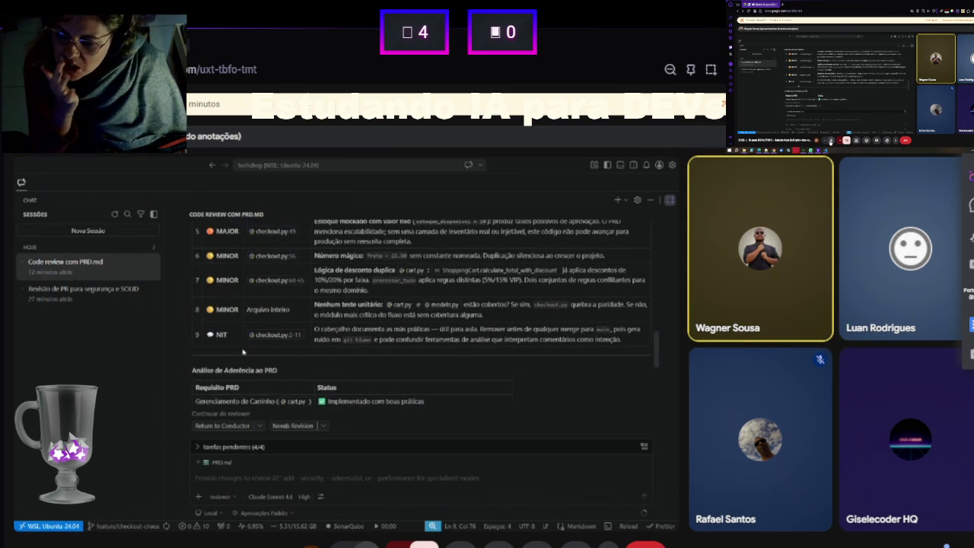
{"action": "scroll", "coordinate": [242, 352], "scroll_direction": "up", "scroll_amount": 3}
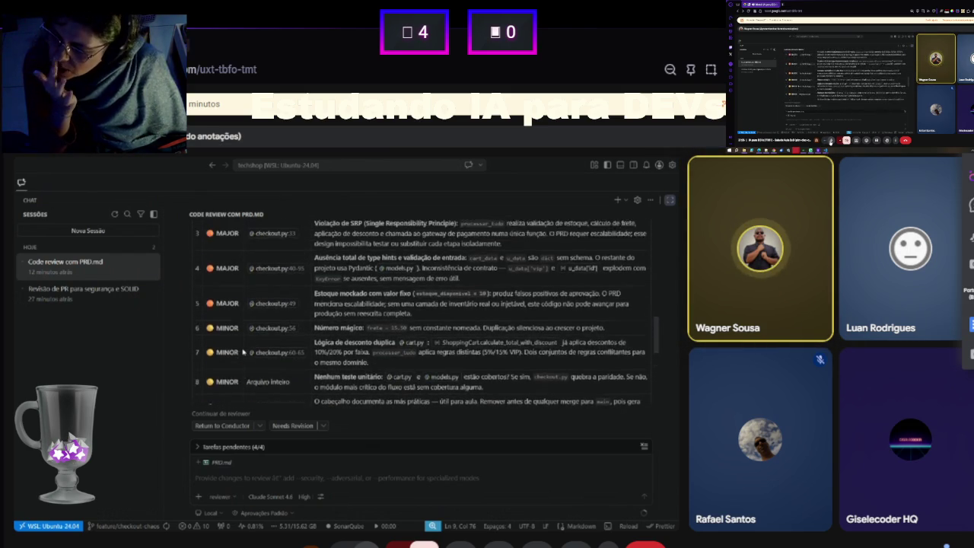
{"action": "scroll", "coordinate": [243, 352], "scroll_direction": "up", "scroll_amount": 3}
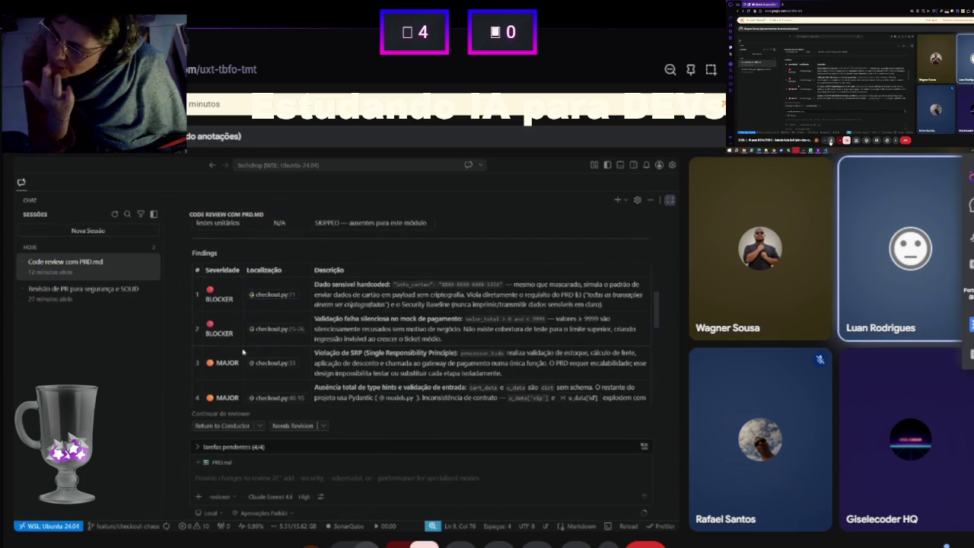
{"action": "scroll", "coordinate": [242, 351], "scroll_direction": "up", "scroll_amount": 1}
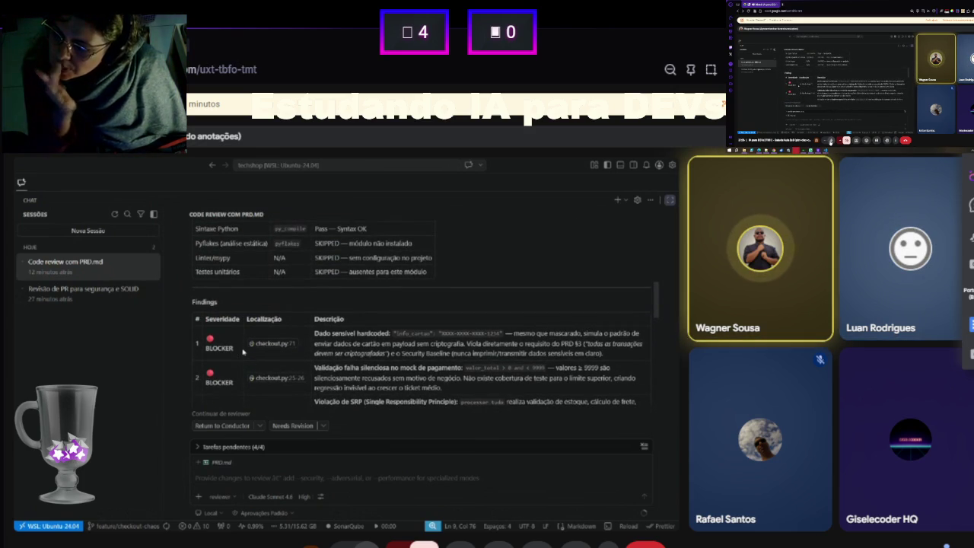
{"action": "scroll", "coordinate": [243, 351], "scroll_direction": "up", "scroll_amount": 3}
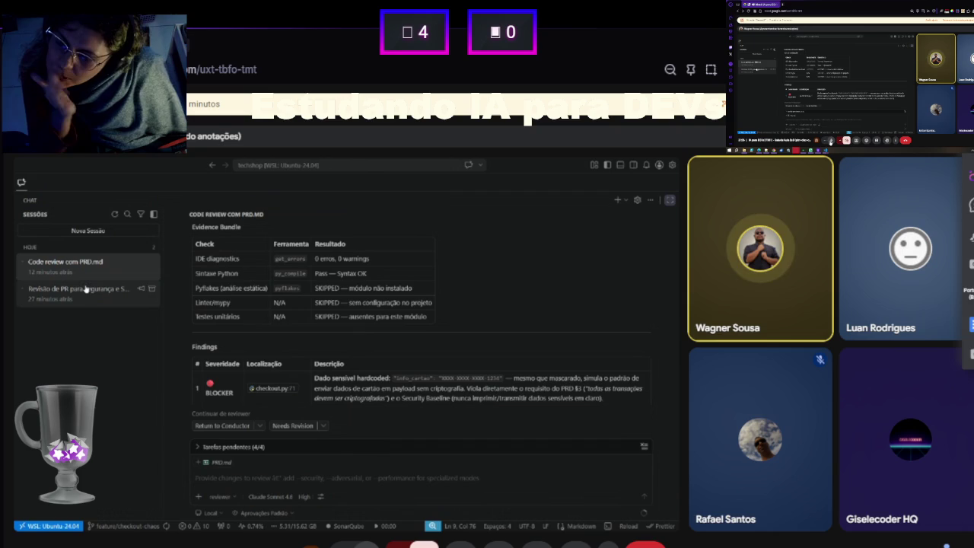
{"action": "scroll", "coordinate": [313, 338], "scroll_direction": "down", "scroll_amount": 2}
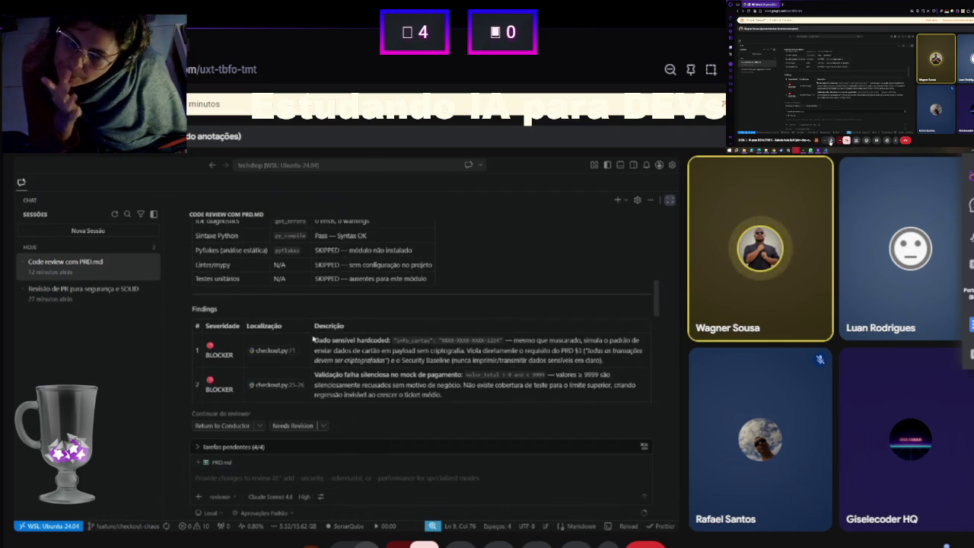
{"action": "scroll", "coordinate": [313, 338], "scroll_direction": "up", "scroll_amount": 3}
{"action": "scroll", "coordinate": [313, 339], "scroll_direction": "up", "scroll_amount": 5}
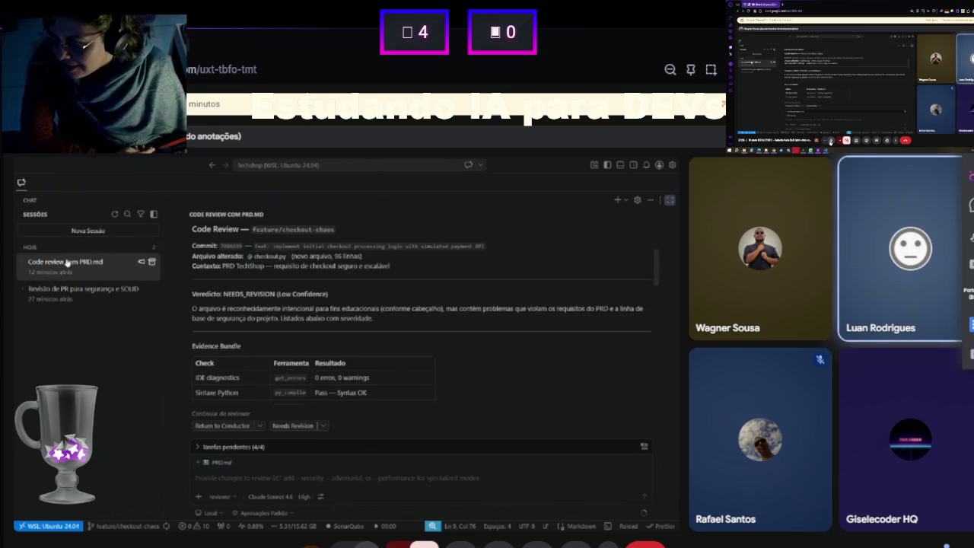
- Open the 'Revisão de PR para segurança e SOLID' session and scroll through its review
{"action": "left_click", "coordinate": [72, 299]}
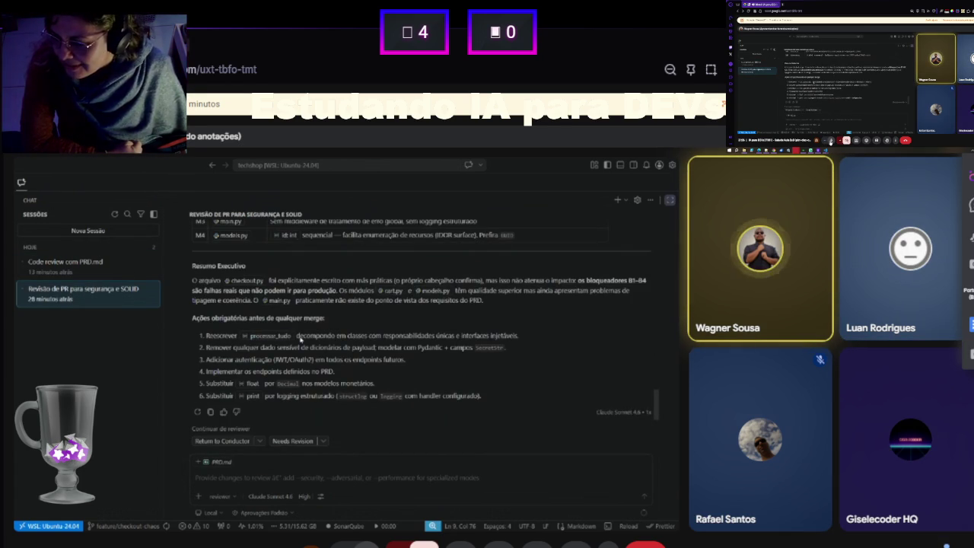
{"action": "scroll", "coordinate": [301, 339], "scroll_direction": "up", "scroll_amount": 15}
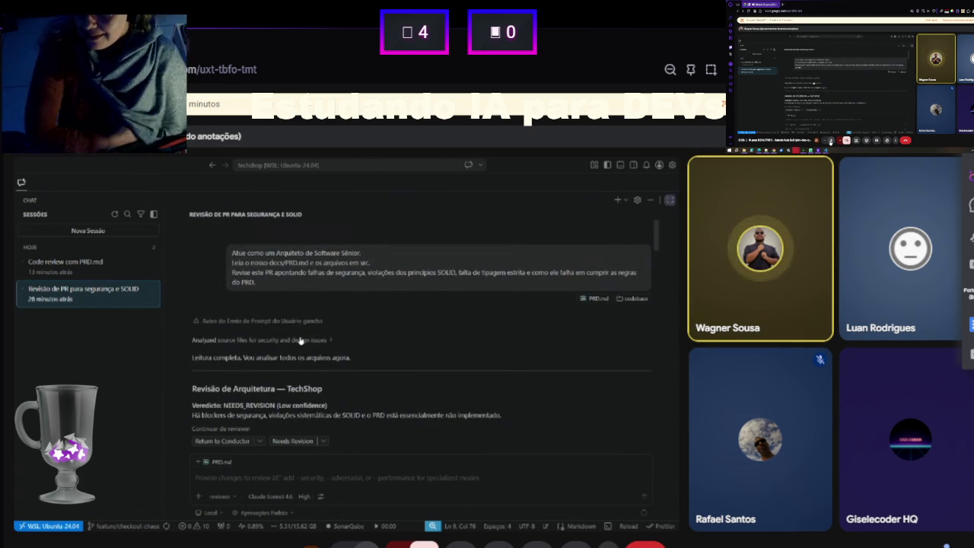
{"action": "scroll", "coordinate": [301, 339], "scroll_direction": "down", "scroll_amount": 1}
{"action": "scroll", "coordinate": [301, 339], "scroll_direction": "down", "scroll_amount": 2}
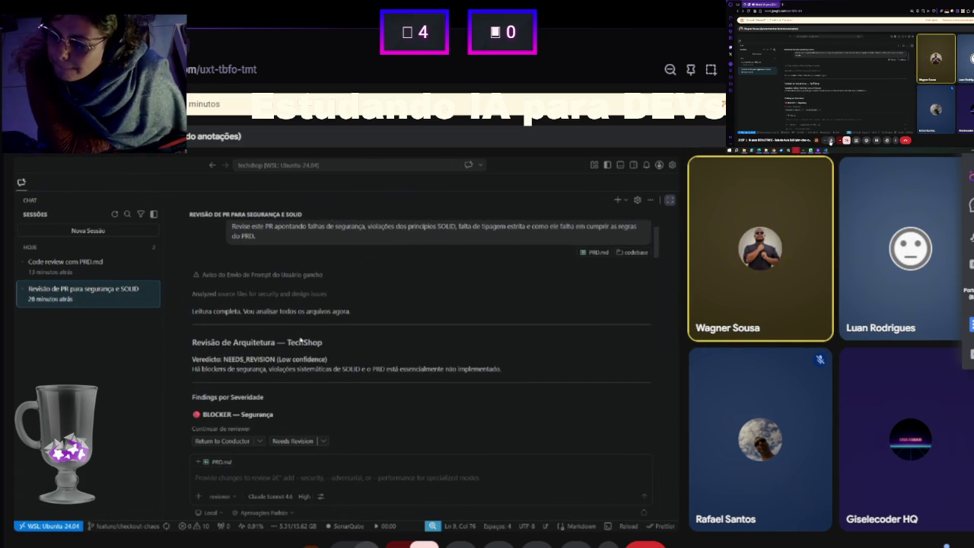
{"action": "scroll", "coordinate": [301, 339], "scroll_direction": "up", "scroll_amount": 1}
- Highlight the prompt lines on reading PRD.md and src and on security flaws, then return to 'Code review com PRD.md'
{"action": "left_click_drag", "start_coordinate": [235, 245], "coordinate": [329, 264]}
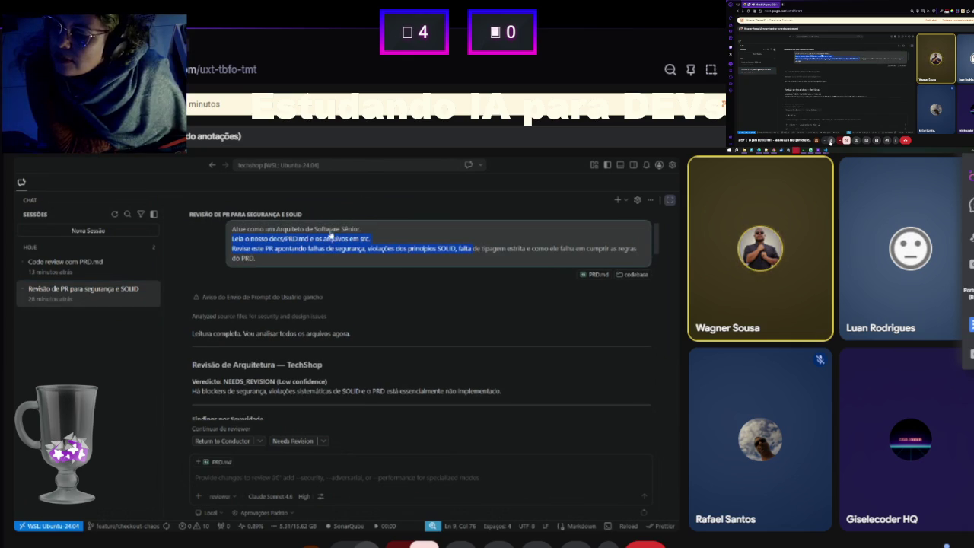
{"action": "left_click", "coordinate": [210, 266]}
{"action": "left_click_drag", "start_coordinate": [231, 249], "coordinate": [287, 261]}
{"action": "mouse_move", "coordinate": [406, 257]}
{"action": "left_mouse_down"}
{"action": "mouse_move", "coordinate": [426, 257]}
{"action": "mouse_move", "coordinate": [365, 255]}
{"action": "left_mouse_up"}
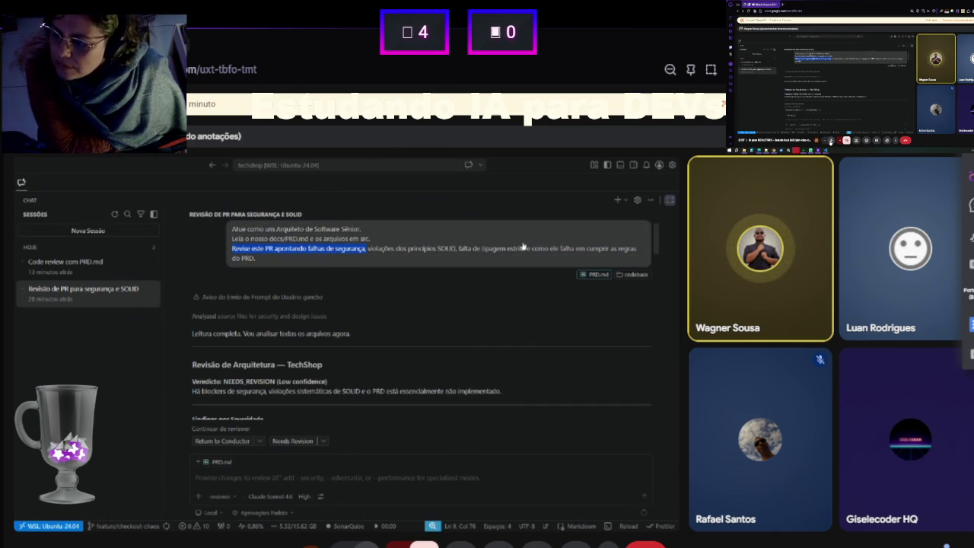
{"action": "scroll", "coordinate": [521, 407], "scroll_direction": "down", "scroll_amount": 2}
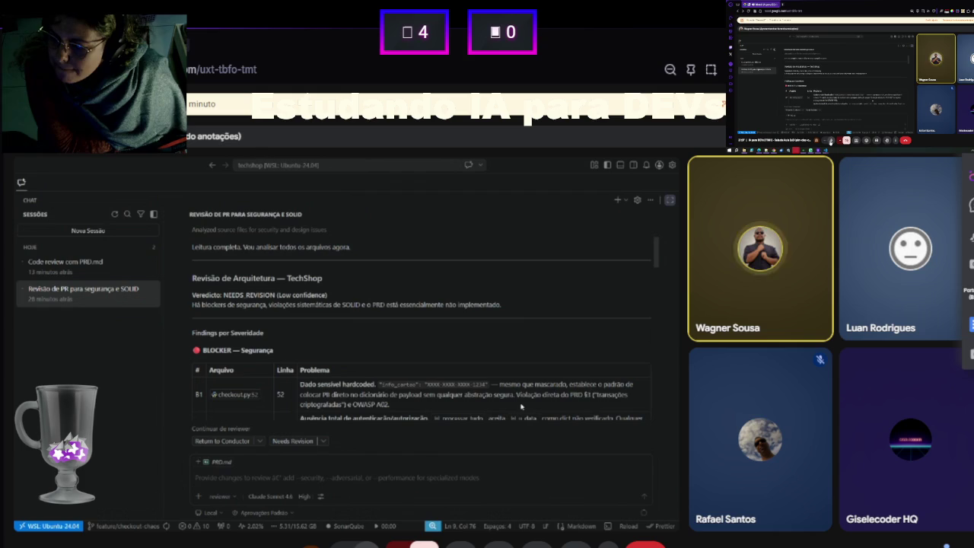
{"action": "scroll", "coordinate": [521, 407], "scroll_direction": "down", "scroll_amount": 8}
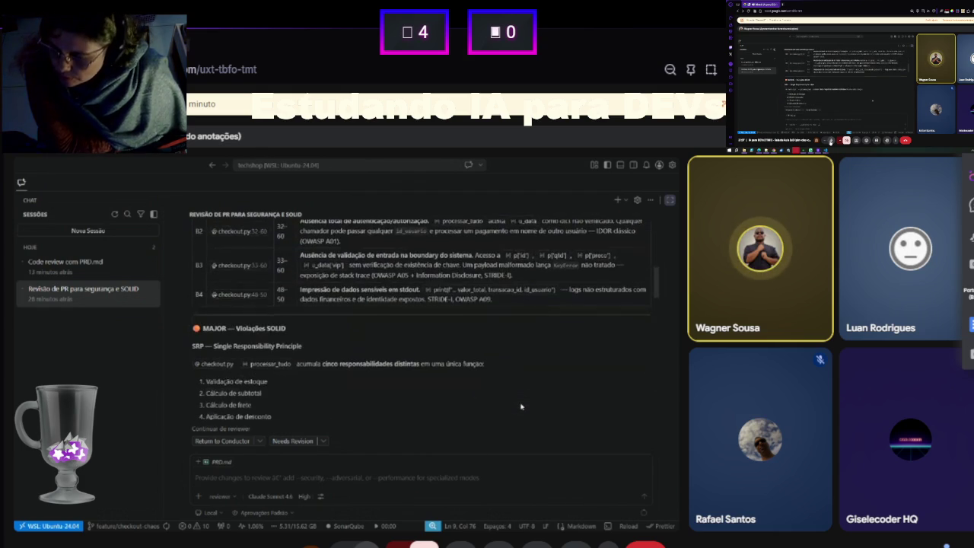
{"action": "scroll", "coordinate": [521, 407], "scroll_direction": "down", "scroll_amount": 1}
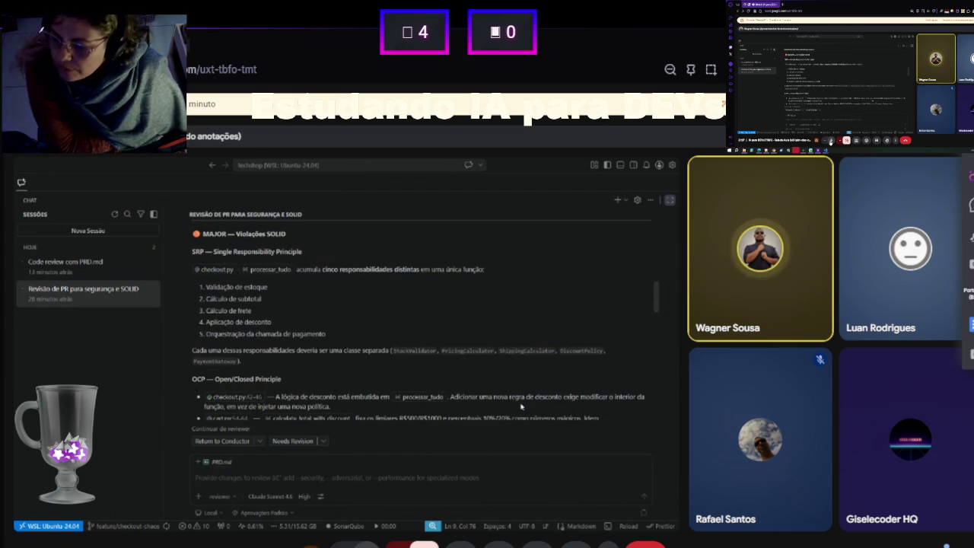
{"action": "scroll", "coordinate": [522, 407], "scroll_direction": "up", "scroll_amount": 10}
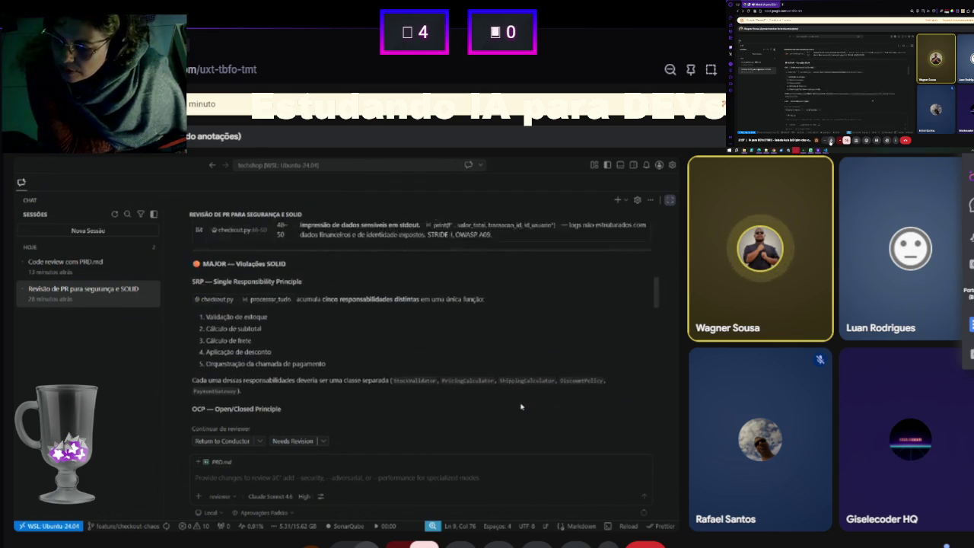
{"action": "left_click", "coordinate": [73, 267]}
- Scroll up the 'Code review com PRD.md' session toward its feature/checkout-chaos prompt
{"action": "scroll", "coordinate": [313, 323], "scroll_direction": "up", "scroll_amount": 10}
{"action": "scroll", "coordinate": [313, 322], "scroll_direction": "up", "scroll_amount": 10}
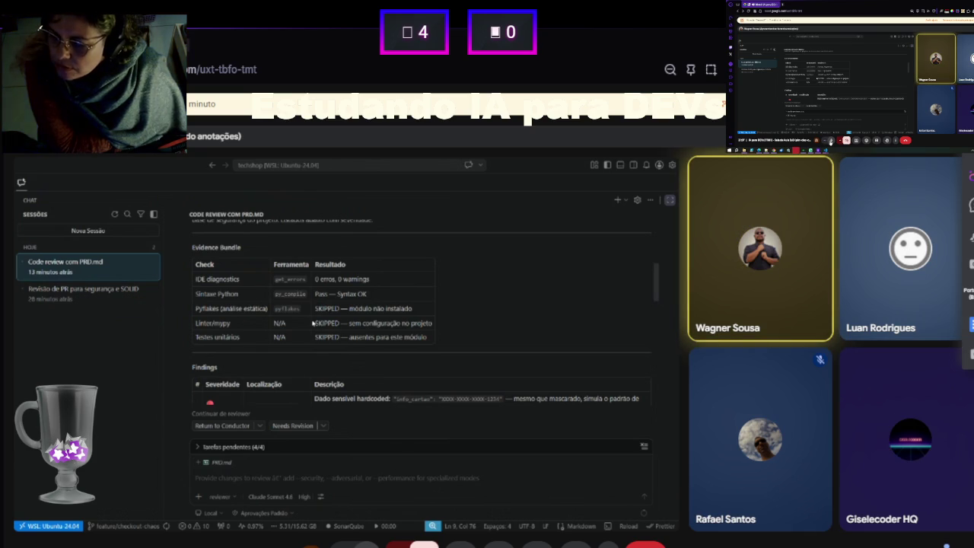
{"action": "scroll", "coordinate": [313, 322], "scroll_direction": "up", "scroll_amount": 10}
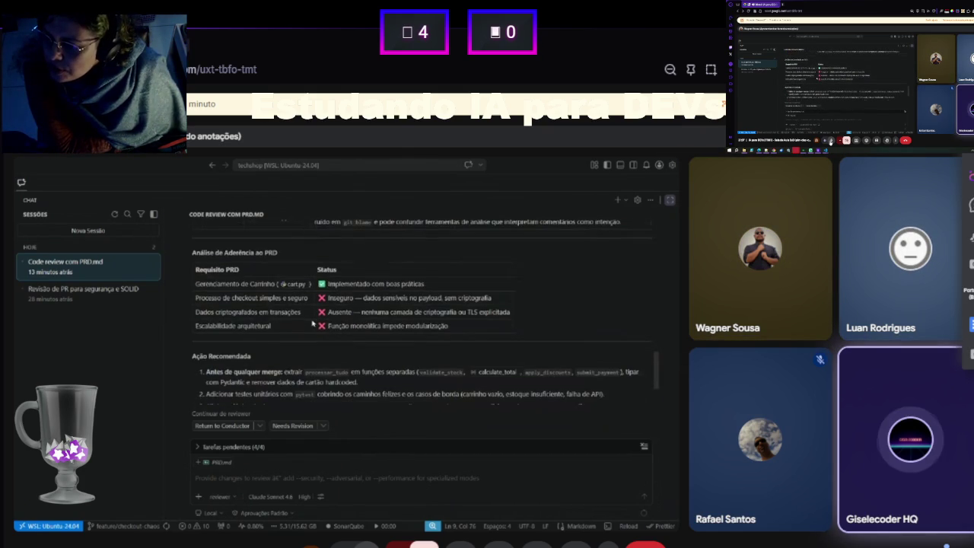
- Reopen 'Revisão de PR para segurança e SOLID', scroll to the top, and focus its original review prompt
{"action": "left_click", "coordinate": [56, 299]}
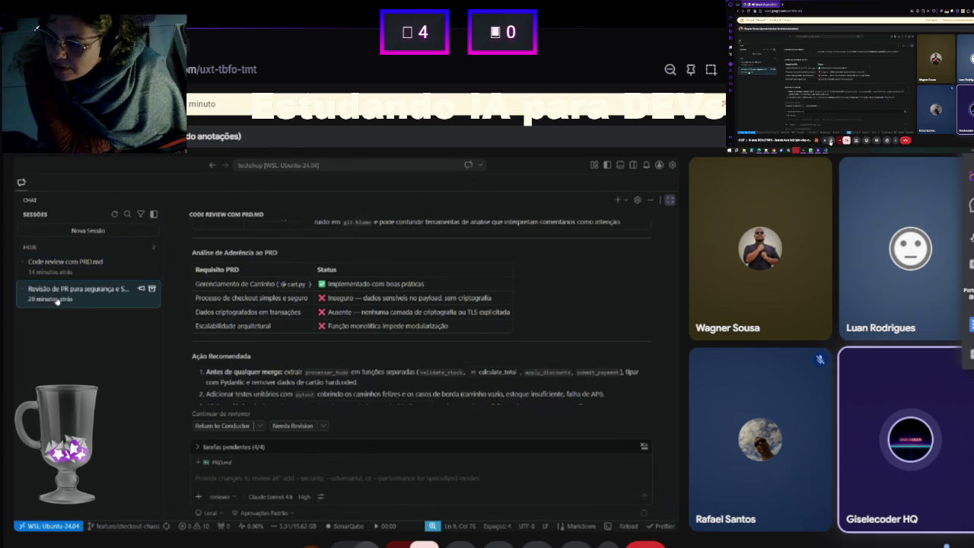
{"action": "scroll", "coordinate": [393, 337], "scroll_direction": "up", "scroll_amount": 5}
{"action": "scroll", "coordinate": [393, 337], "scroll_direction": "up", "scroll_amount": 10}
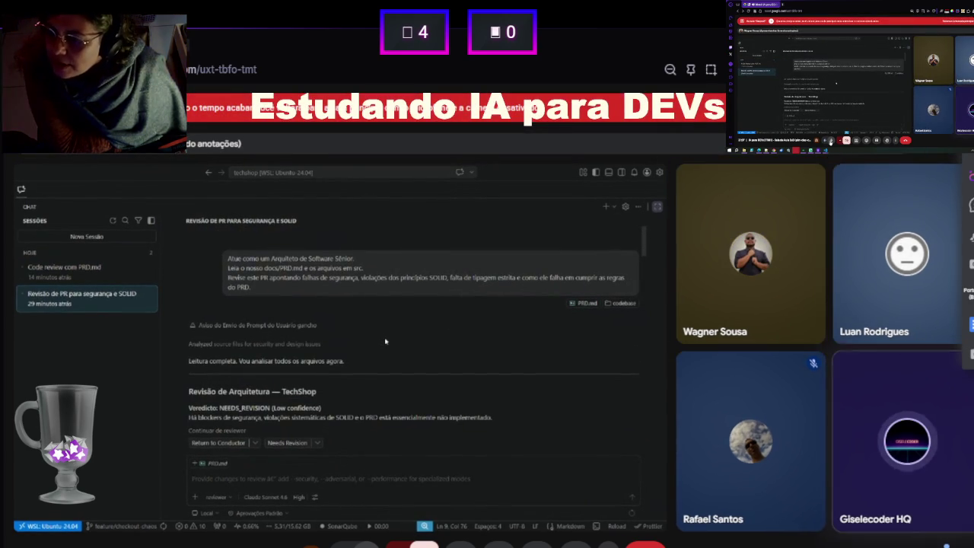
{"action": "scroll", "coordinate": [385, 342], "scroll_direction": "down", "scroll_amount": 2}
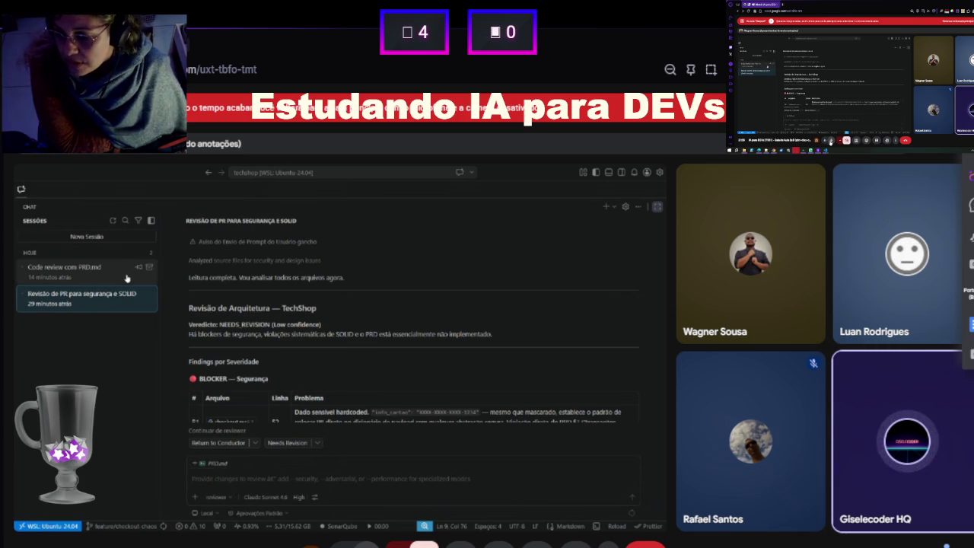
{"action": "scroll", "coordinate": [332, 312], "scroll_direction": "up", "scroll_amount": 2}
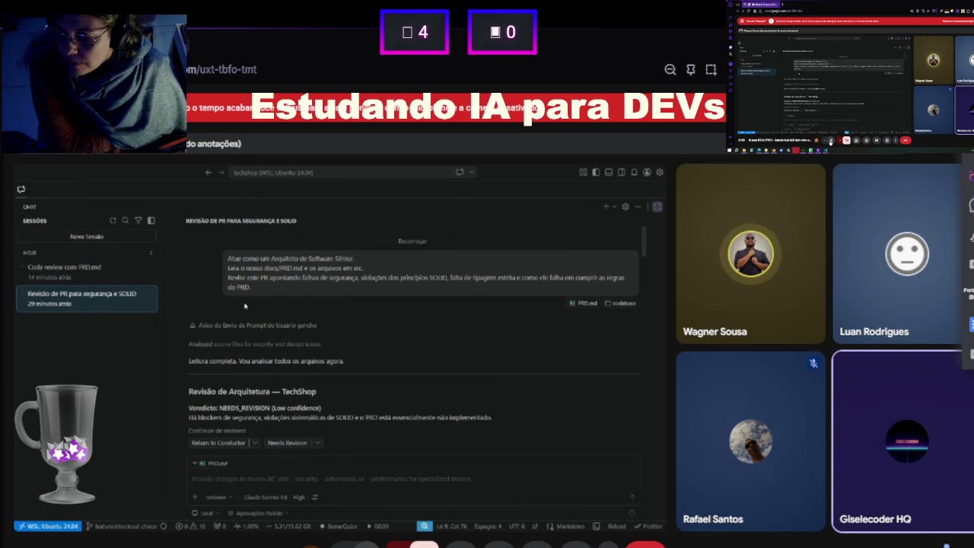
{"action": "left_click", "coordinate": [255, 281]}
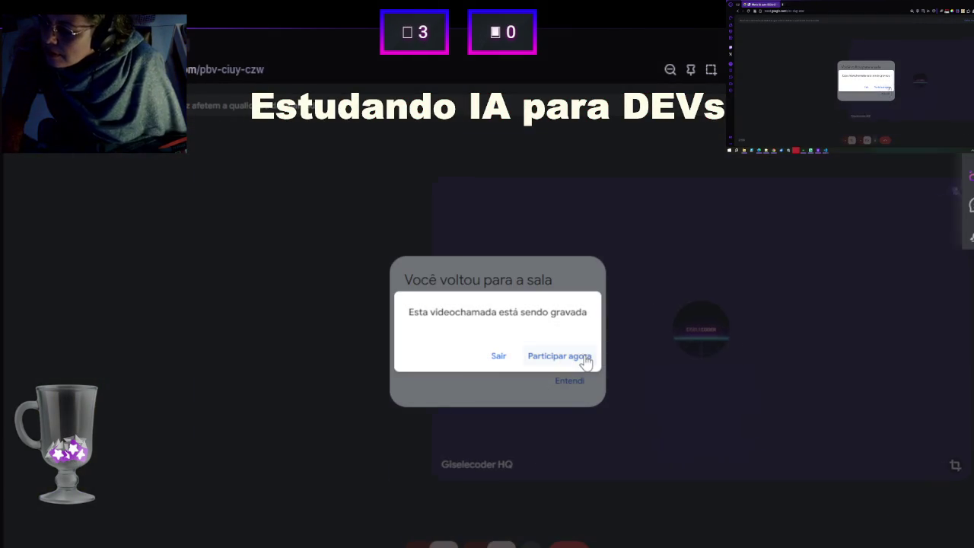
- Accept the recording notice, dismiss the main-room and Tactiq popups, collapse Tactiq's panel, and move its strip left
{"action": "left_click", "coordinate": [582, 356]}
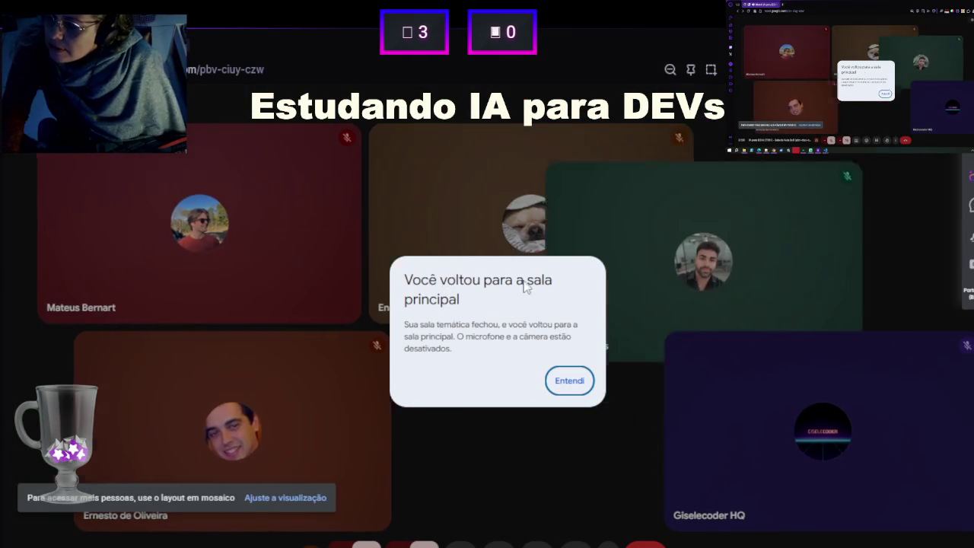
{"action": "left_click", "coordinate": [573, 388]}
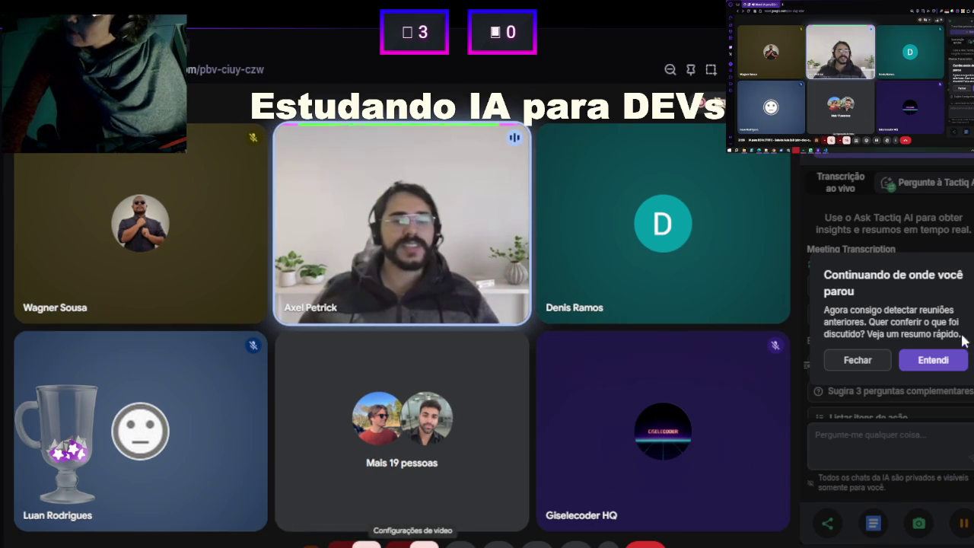
{"action": "left_click", "coordinate": [948, 364]}
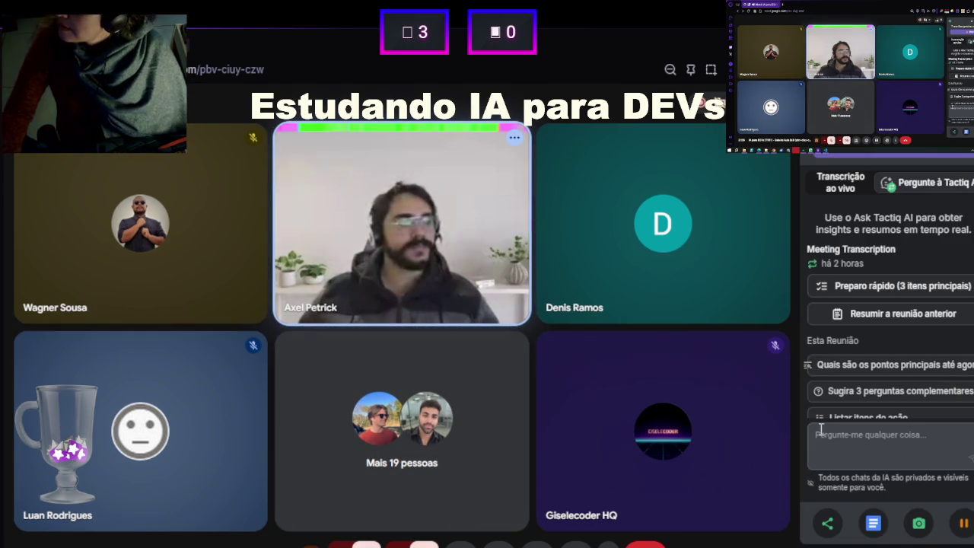
{"action": "left_click", "coordinate": [960, 139]}
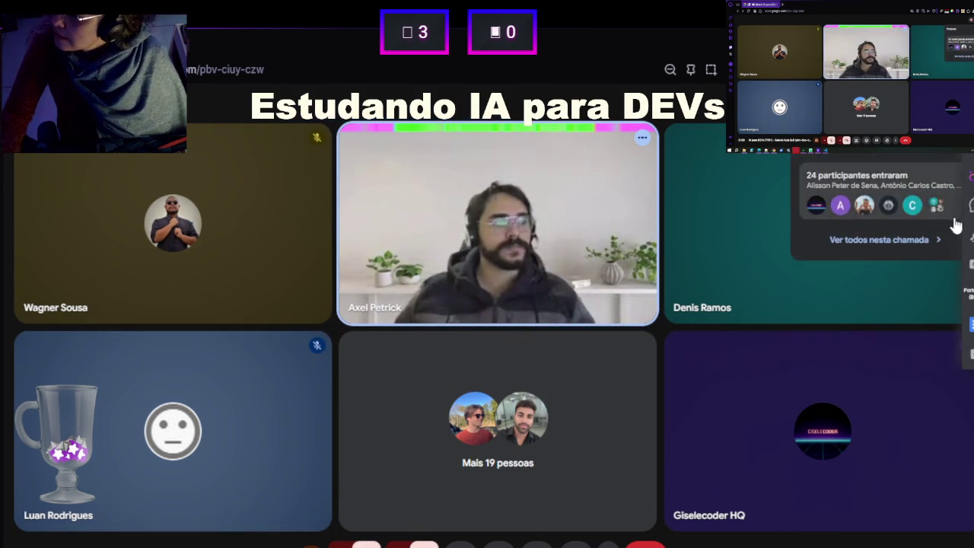
{"action": "left_click_drag", "start_coordinate": [967, 156], "coordinate": [23, 156]}
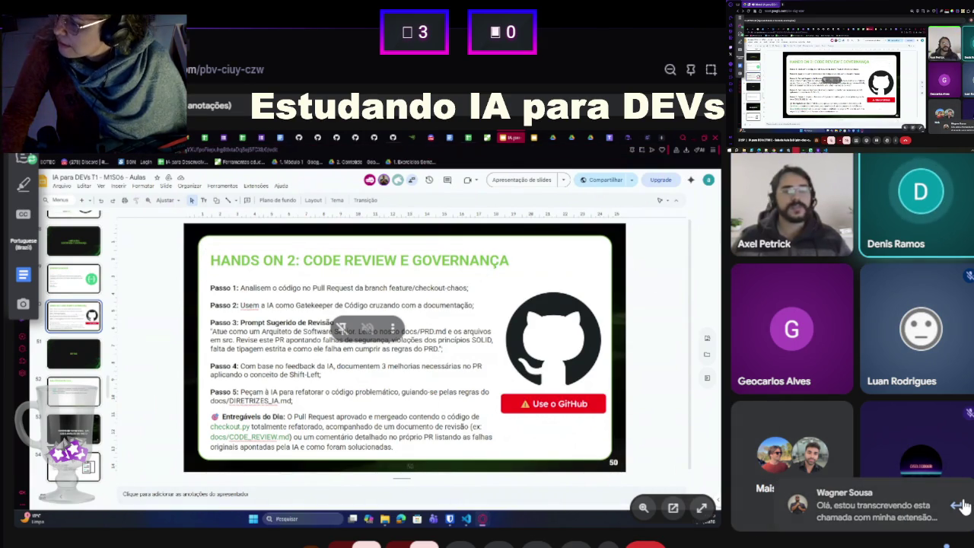
- Open the 'Chat com todos' panel to show the in-call chat messages
{"action": "left_click", "coordinate": [963, 543]}
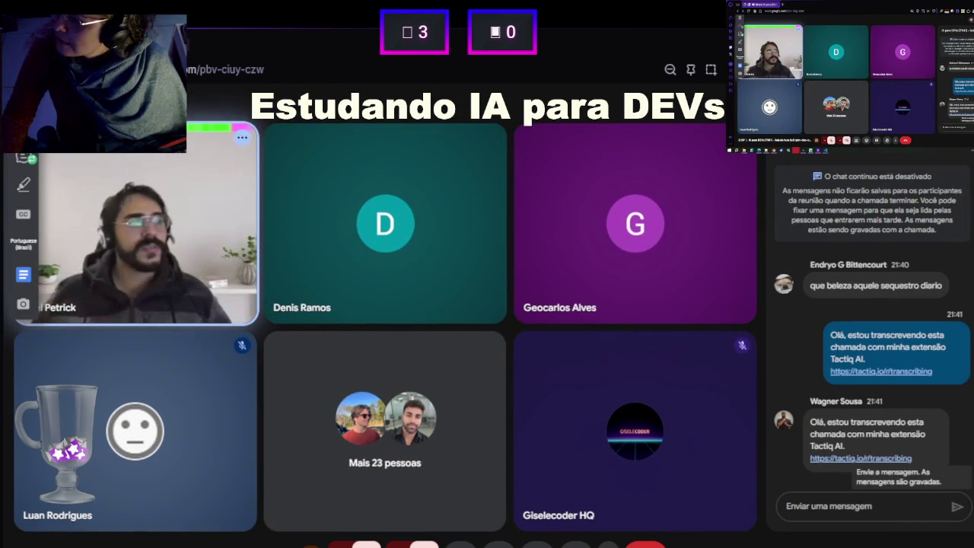
- Send a joking chat message calling the presenter the most intelligent, ending with 'kkk'
{"action": "key", "text": "ctrl+alt+c"}
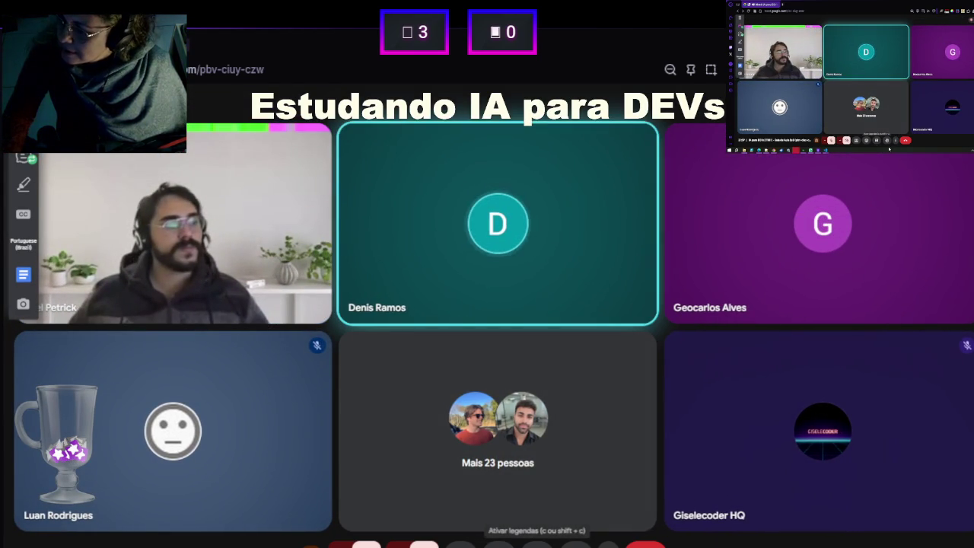
{"action": "left_click", "coordinate": [942, 543]}
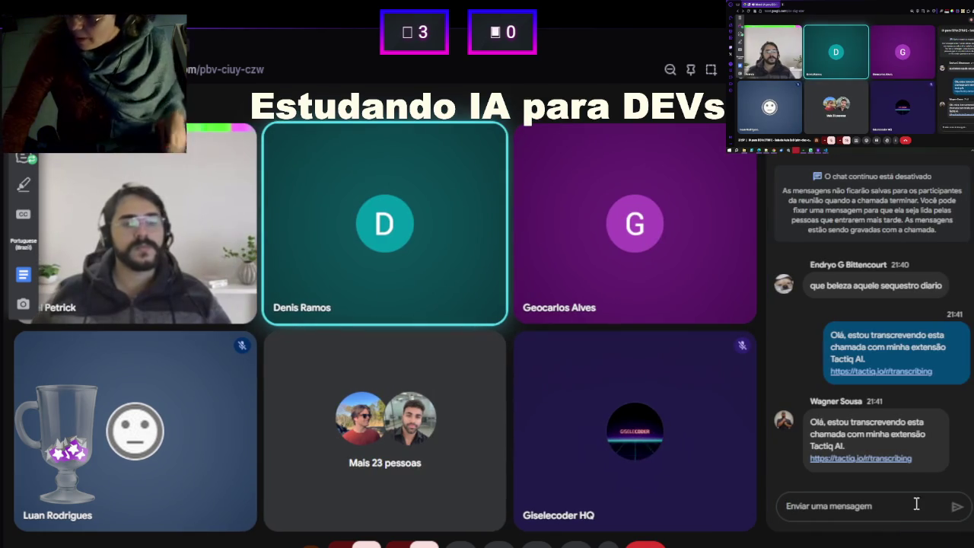
{"action": "type", "text": "o"}
{"action": "key", "text": "BackSpace"}
{"action": "type", "text": "O Wag"}
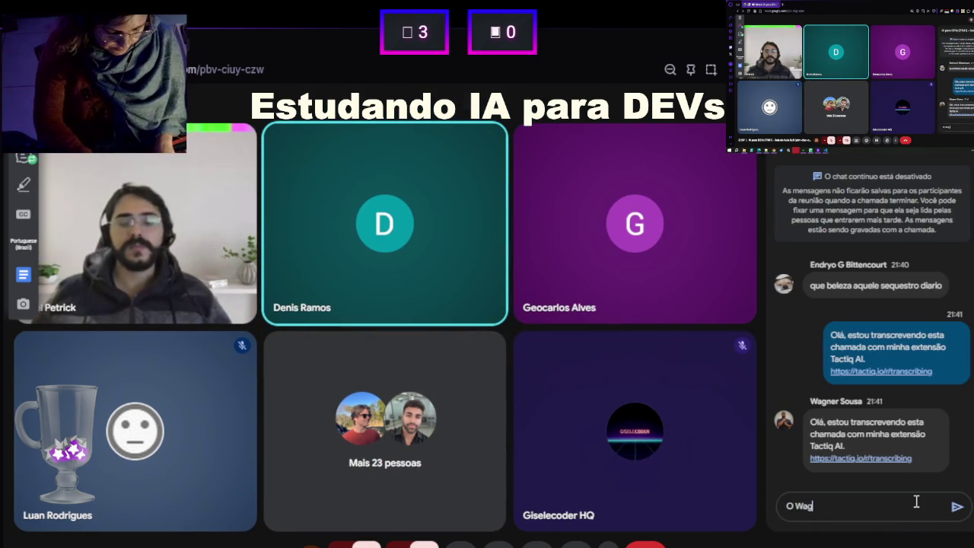
{"action": "type", "text": "ner apresenta c"}
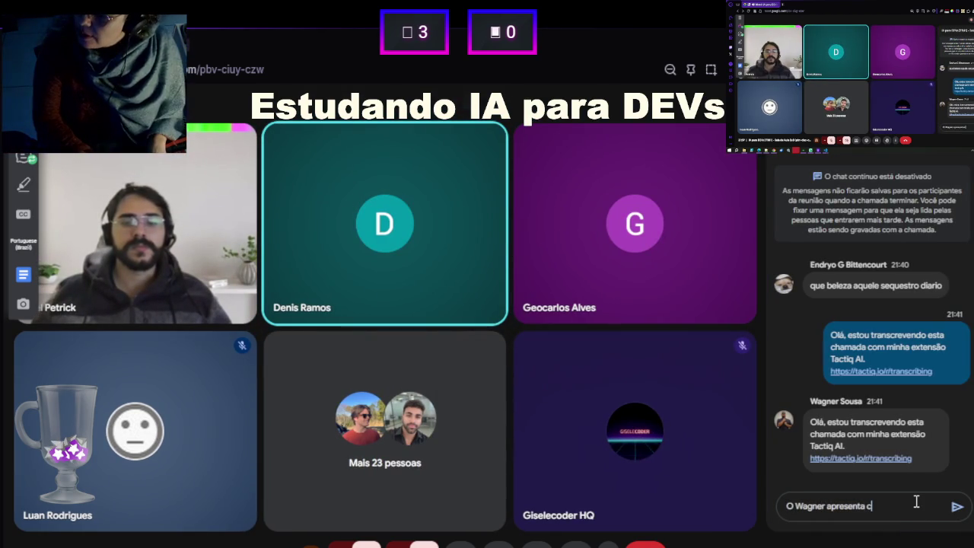
{"action": "key", "text": "BackSpace"}
{"action": "key", "text": "BackSpace"}
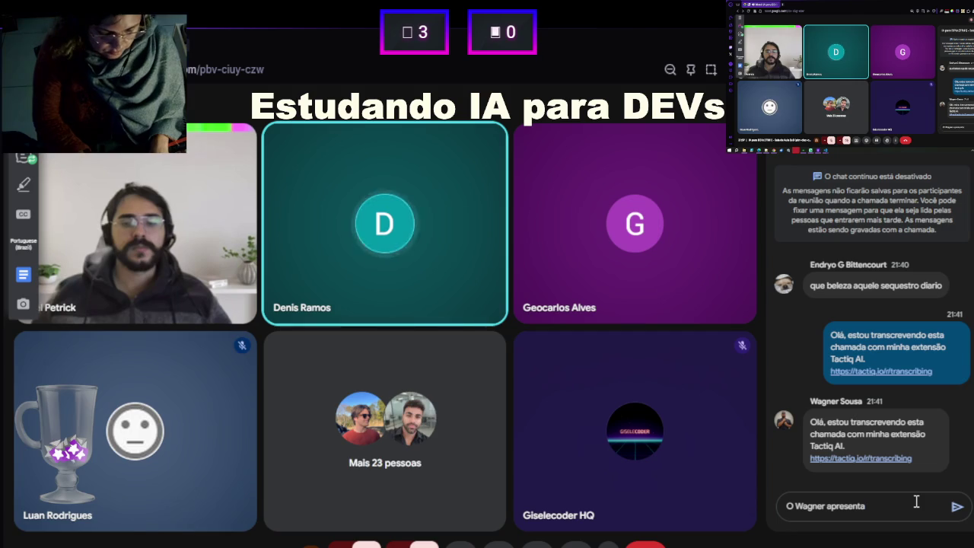
{"action": "type", "text": " do nosso que el"}
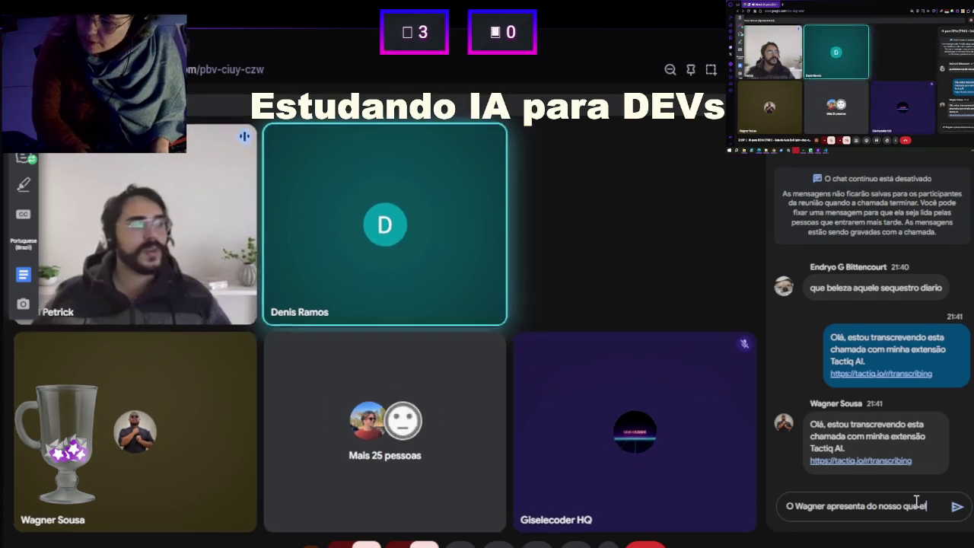
{"action": "type", "text": "e é"}
{"action": "type", "text": " o mais"}
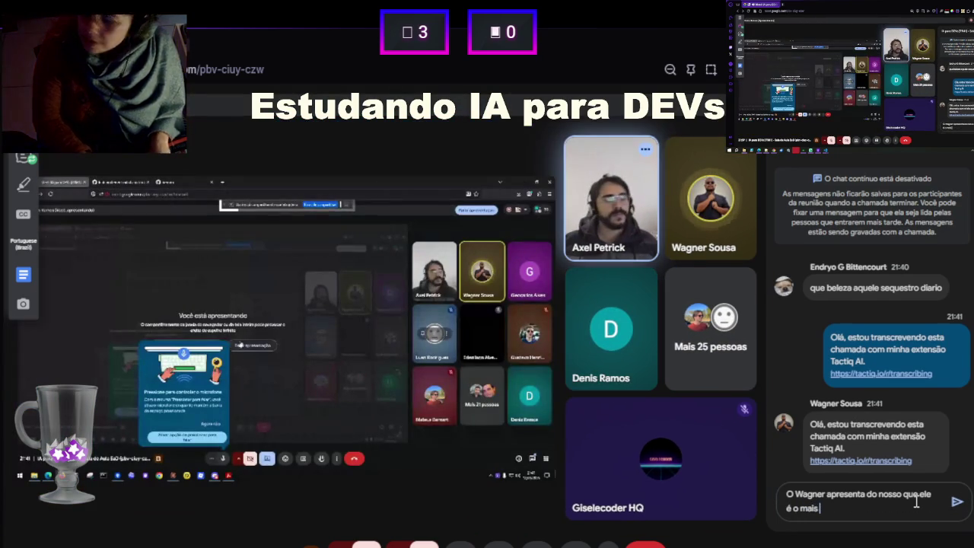
{"action": "type", "text": " Intel"}
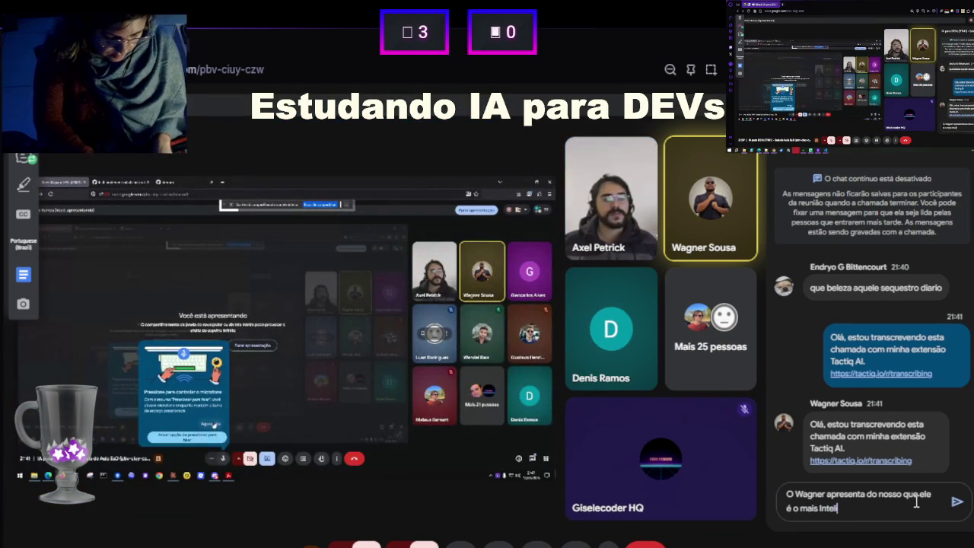
{"action": "type", "text": "igênye"}
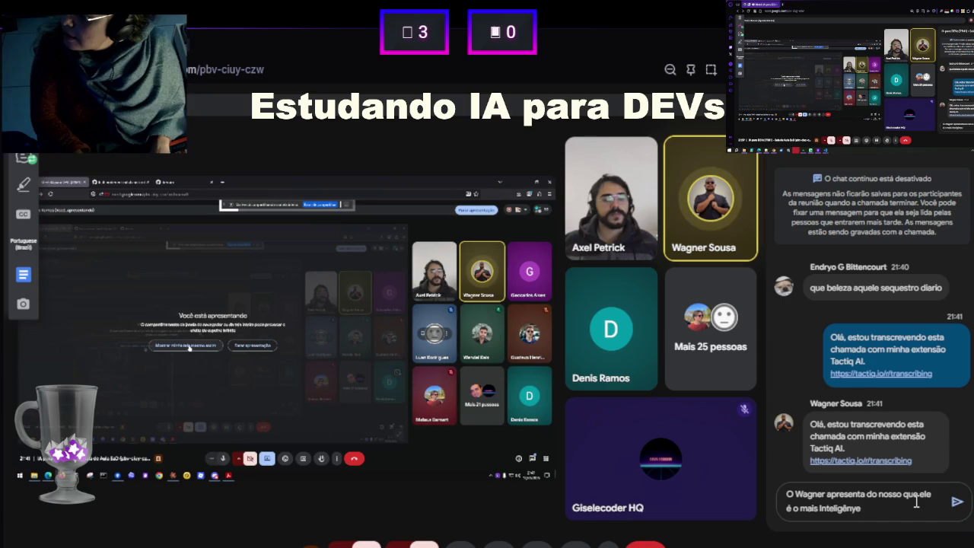
{"action": "key", "text": "BackSpace"}
{"action": "key", "text": "BackSpace"}
{"action": "type", "text": "ente"}
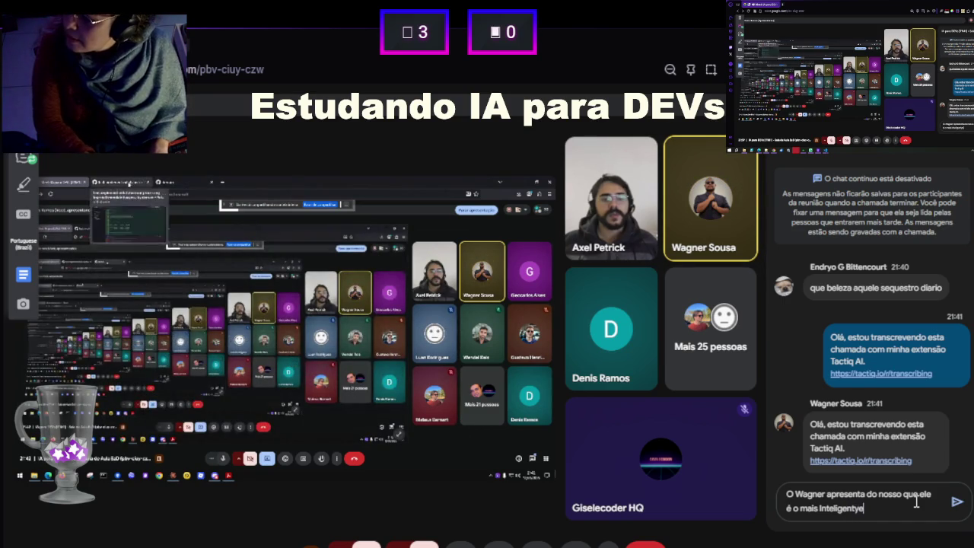
{"action": "type", "text": " kkk"}
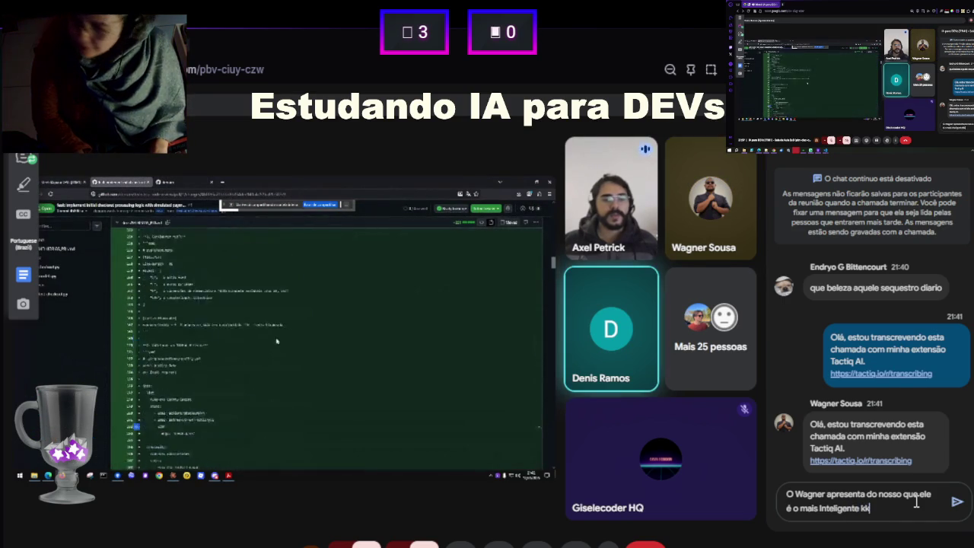
{"action": "key", "text": "Return"}
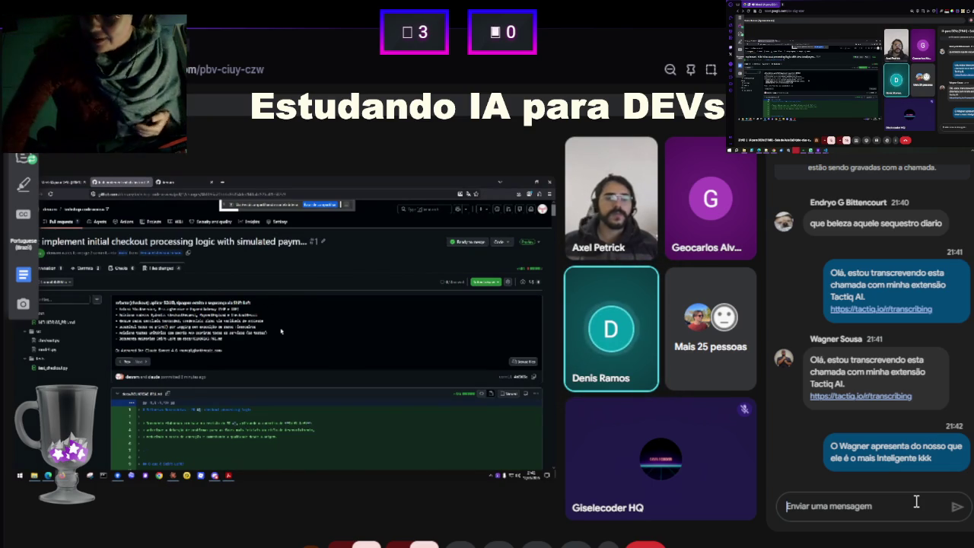
{"action": "left_click", "coordinate": [916, 501]}
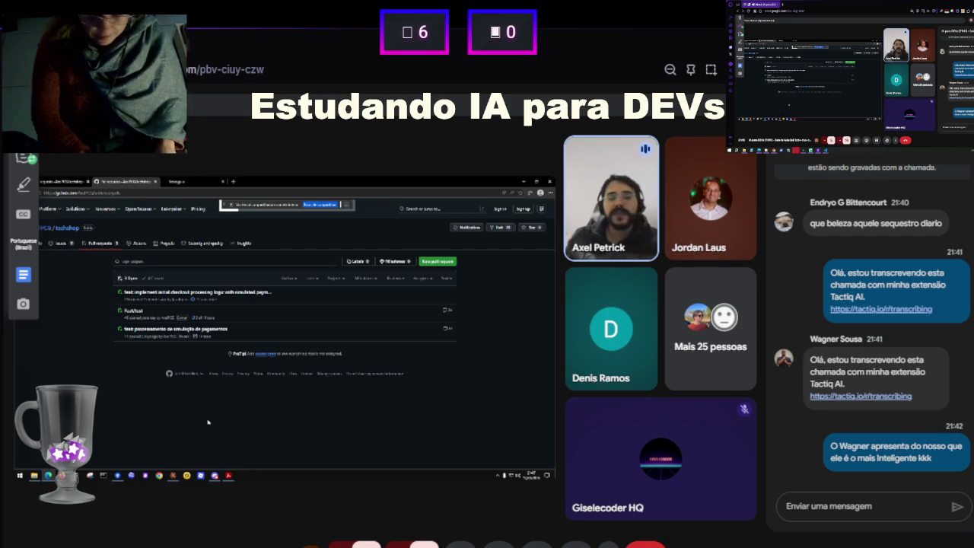
- Close the empty new browser tab to return the shared screen to the techshop pull requests
{"action": "left_click", "coordinate": [187, 179]}
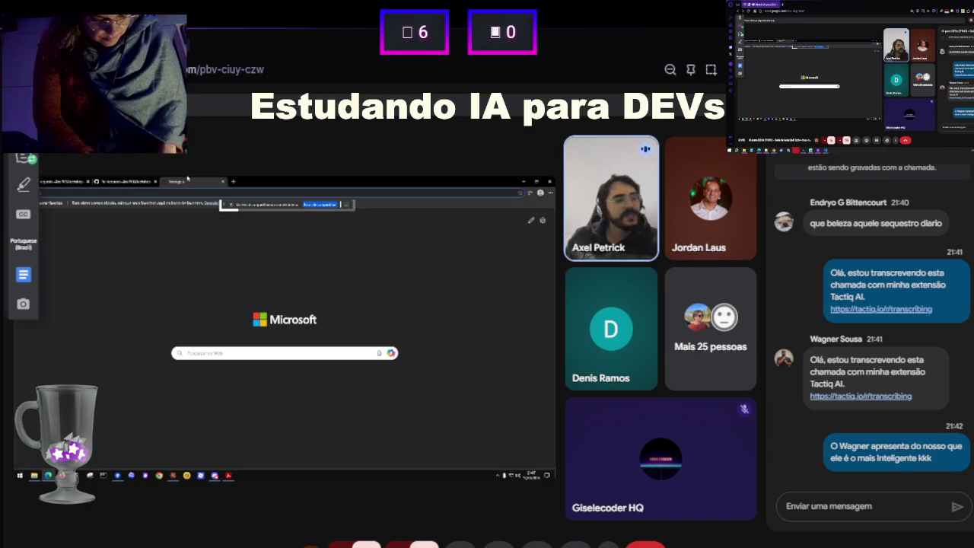
{"action": "left_click", "coordinate": [223, 181]}
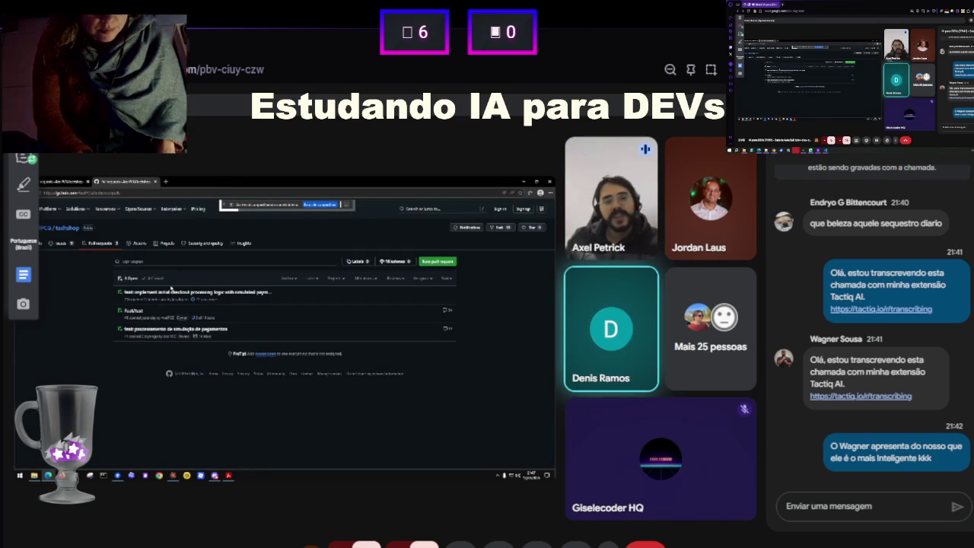